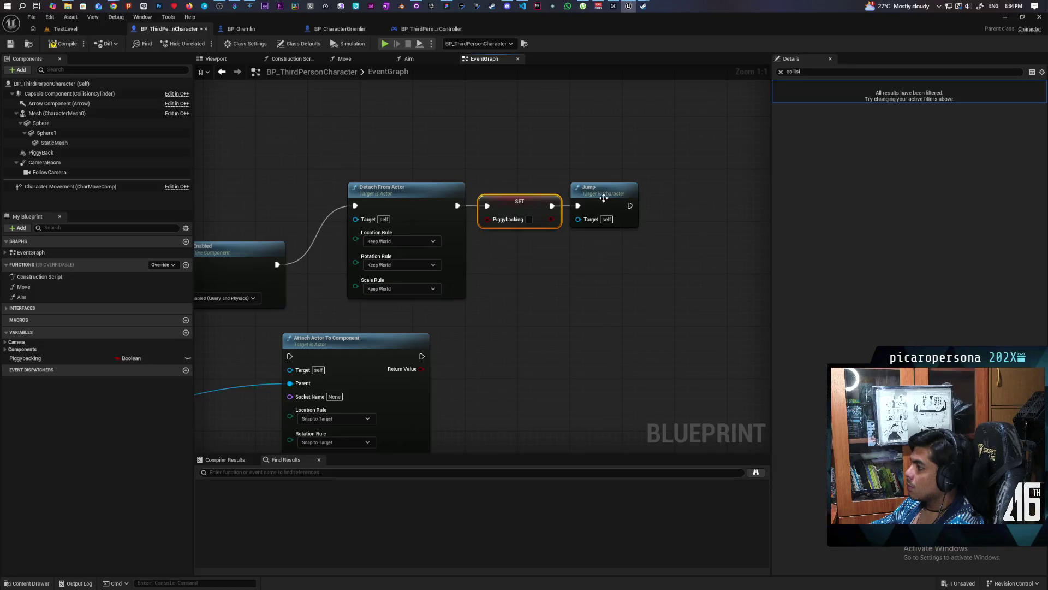
Step: Save the character blueprint and start a play session of TestLevel
click(11, 43)
click(66, 28)
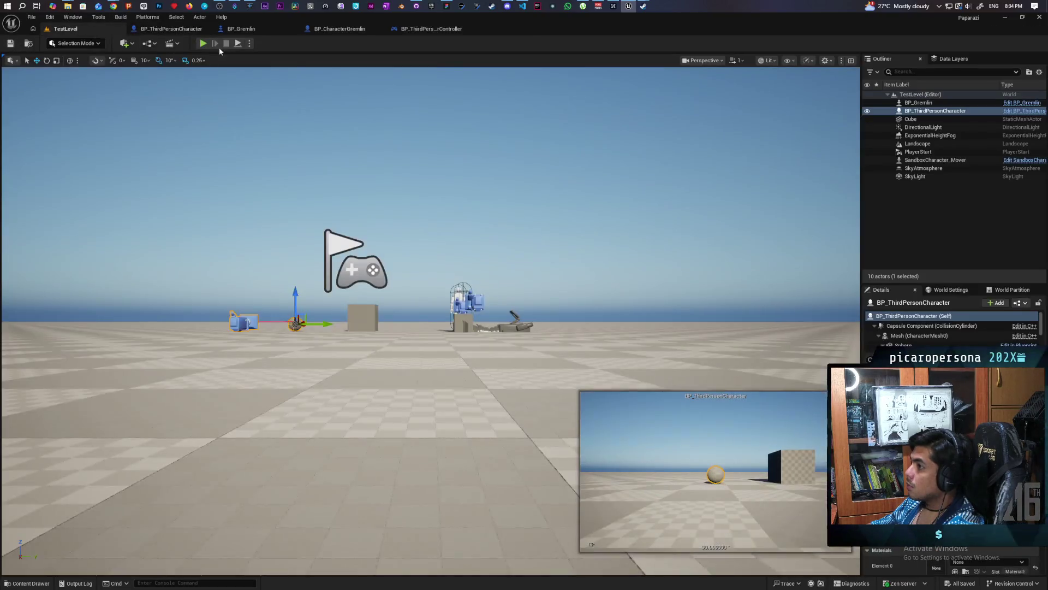
click(203, 43)
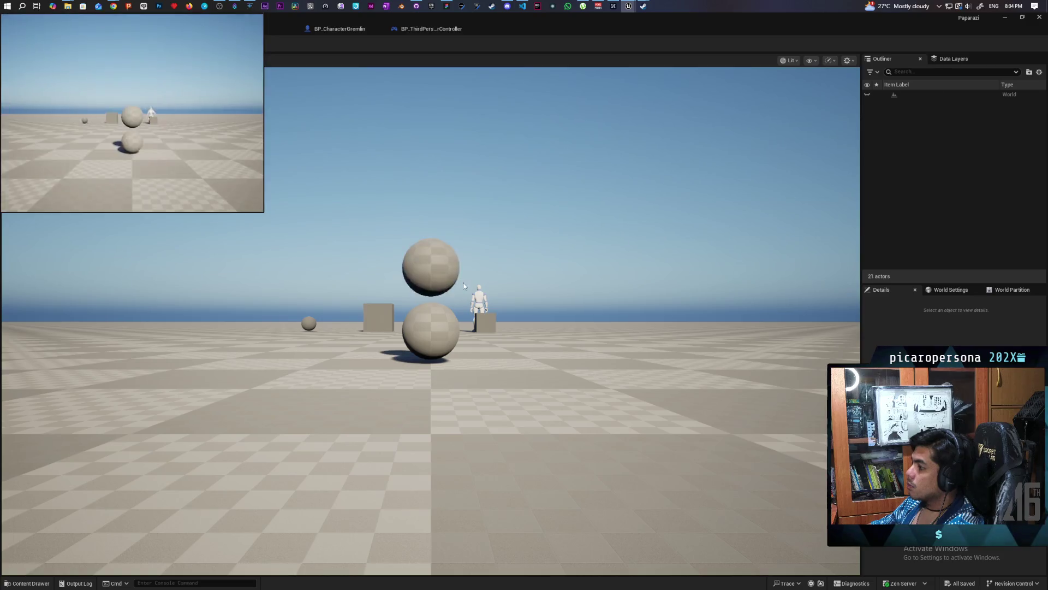
click(463, 283)
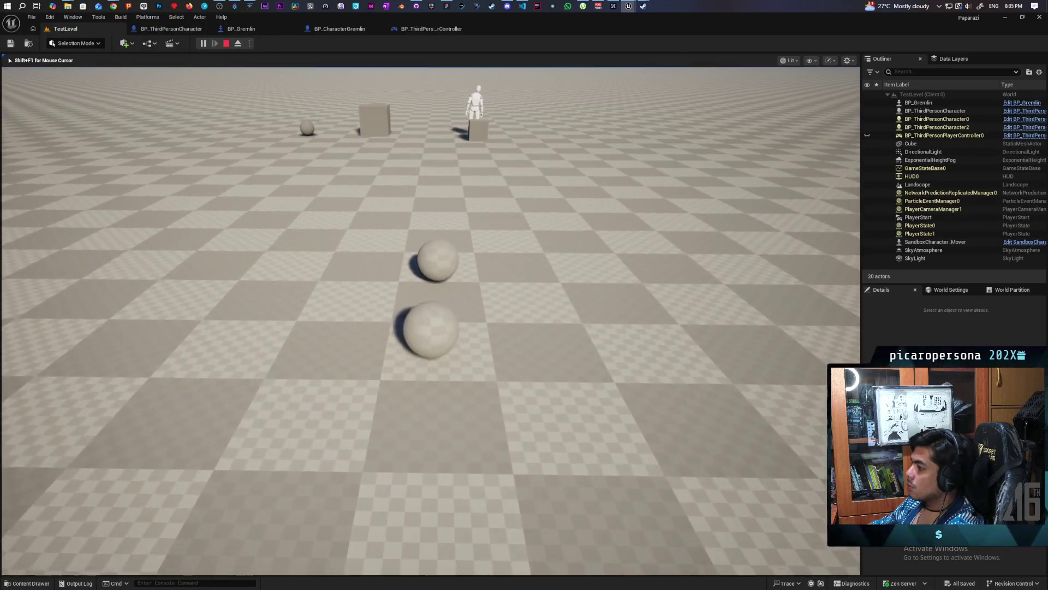
Step: Drive the sphere forward with W, stop the session, and shrink the editor window
key(w)
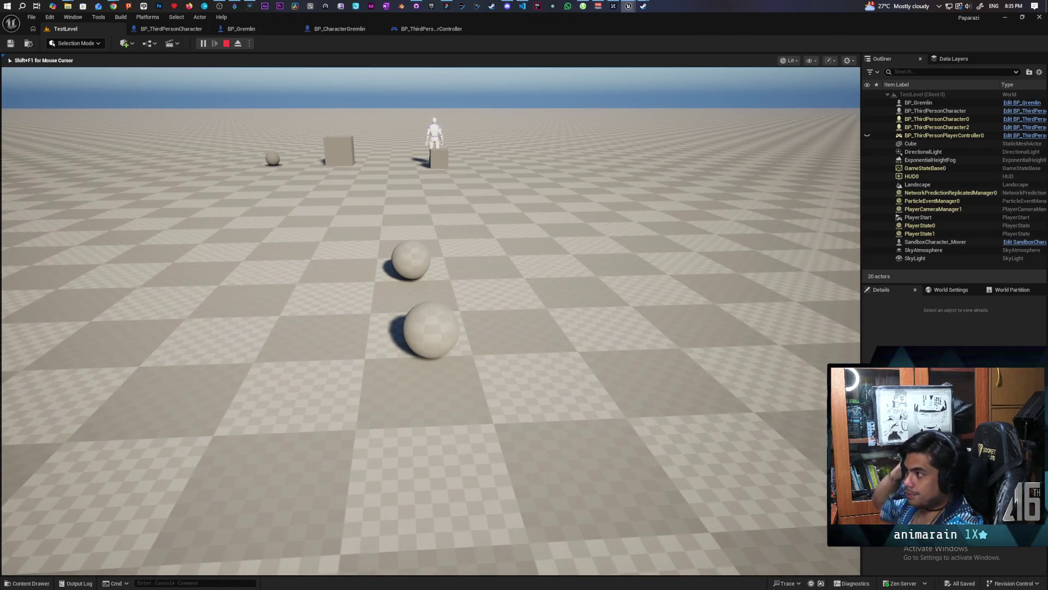
key(Escape)
double_click(519, 27)
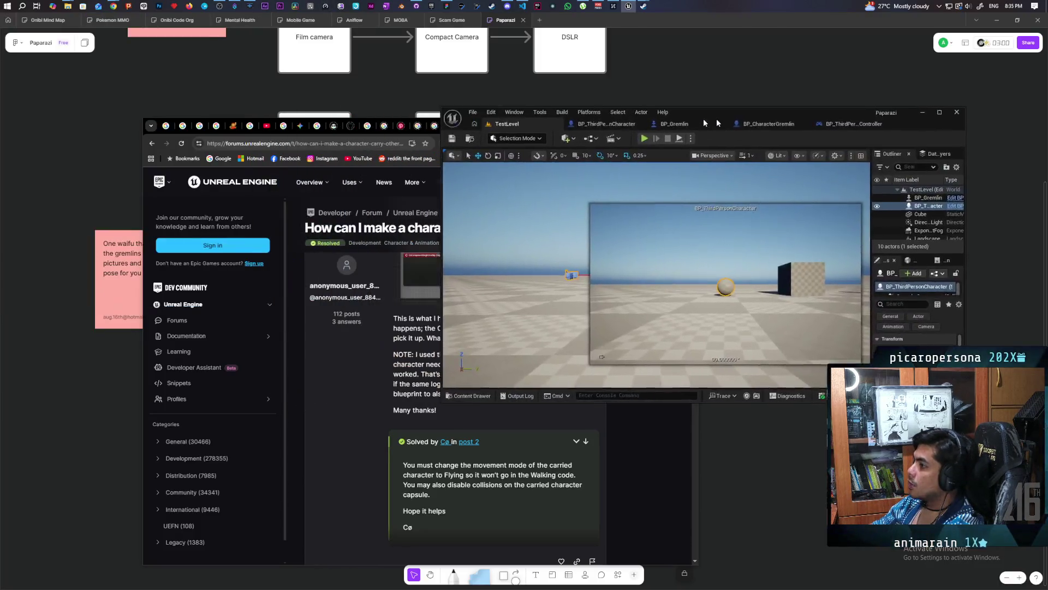
Step: Play-test twice, walking the pawn into the other sphere to lift it on top
key(alt+p)
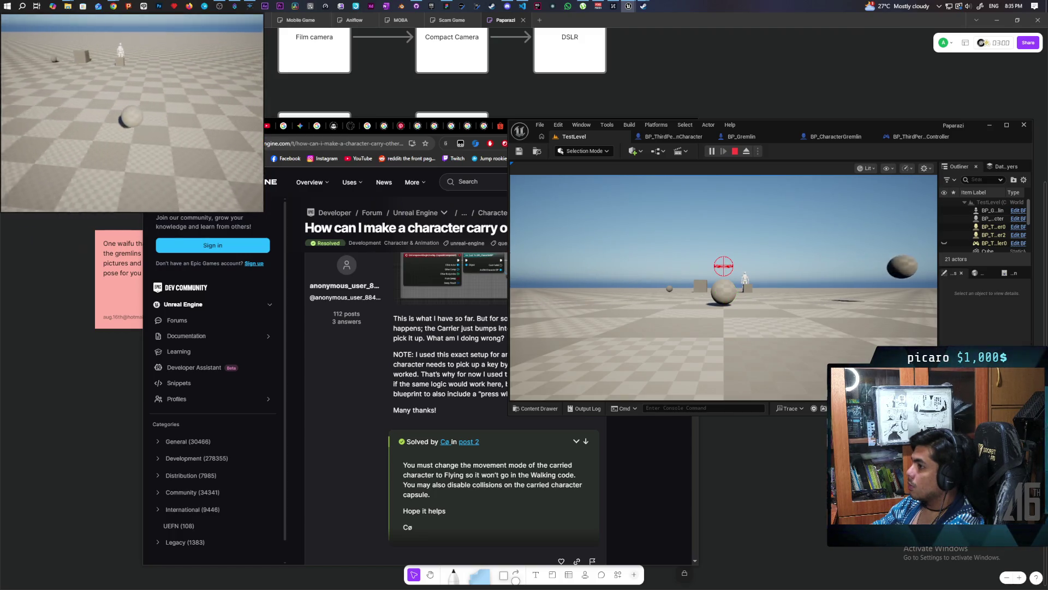
key(Escape)
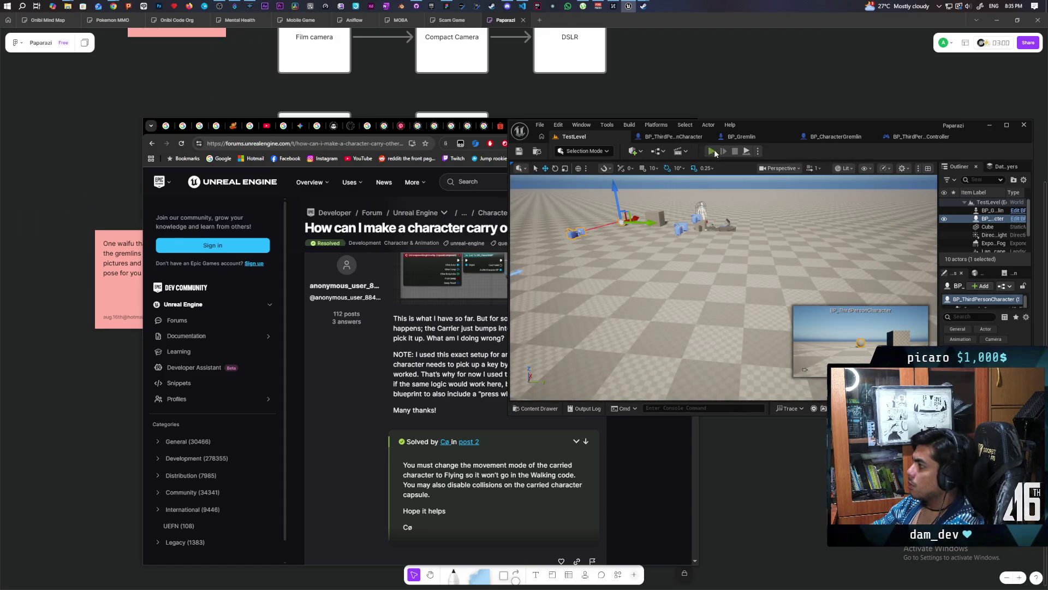
click(713, 152)
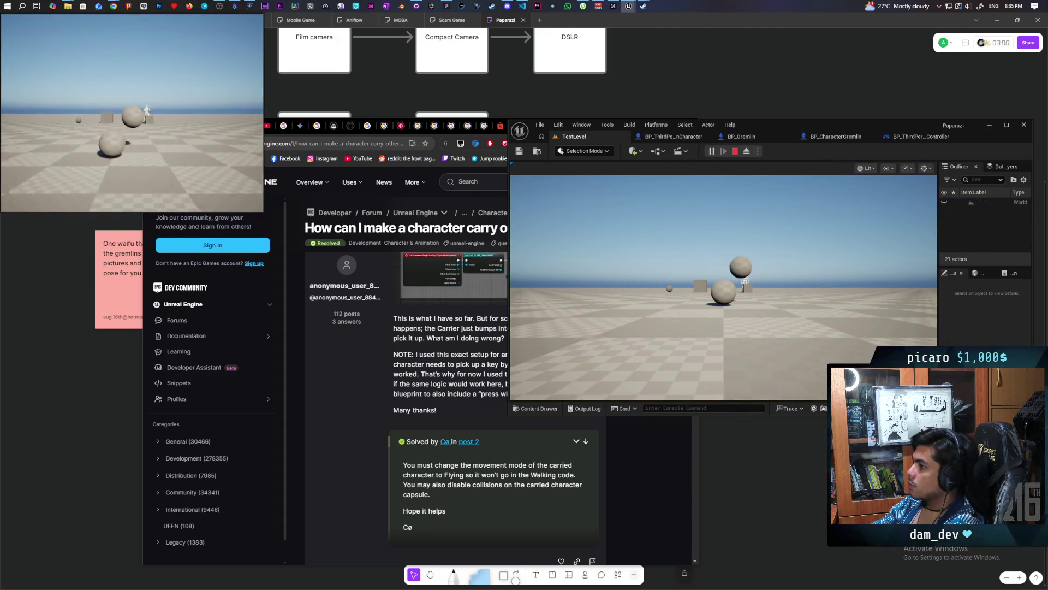
key(w)
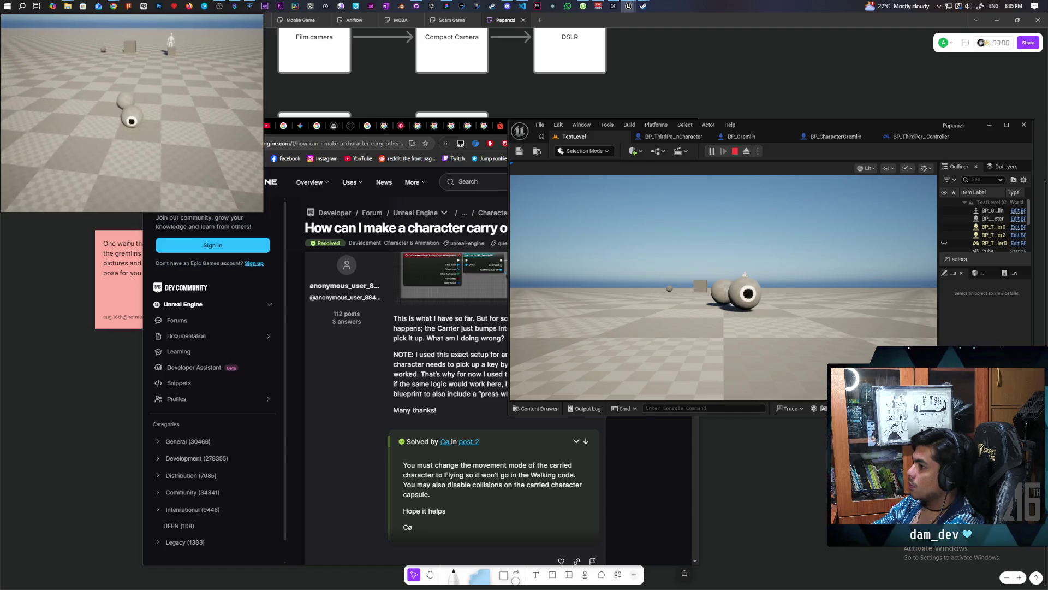
key(w)
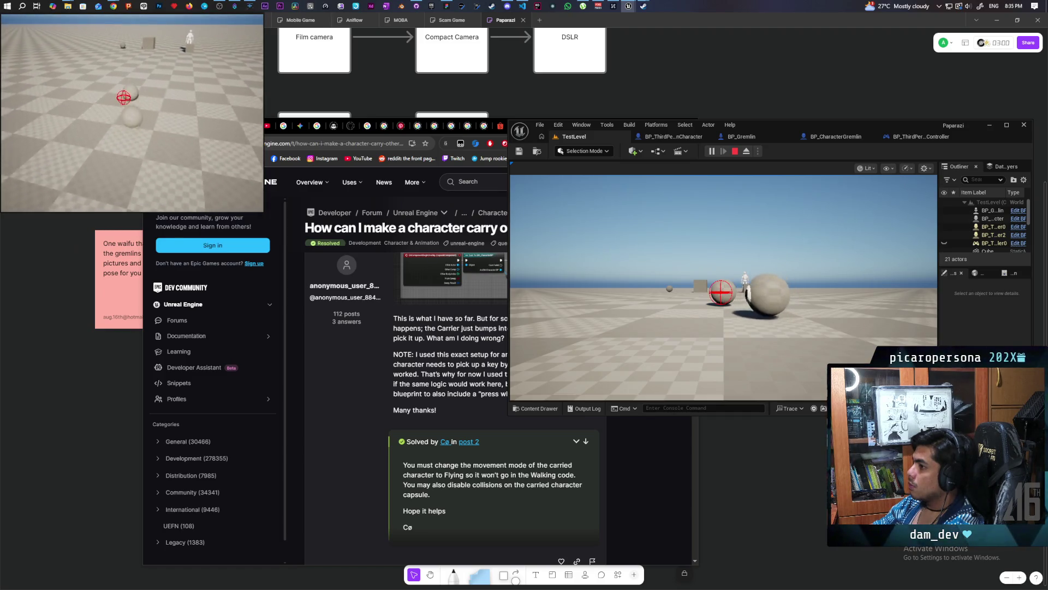
mouse_move(132, 113)
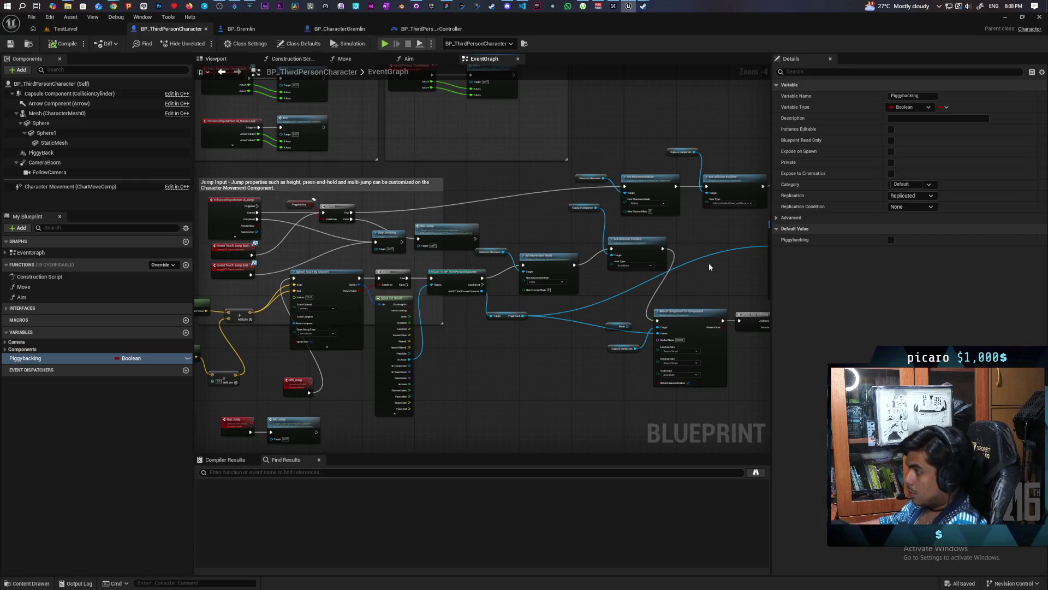
Step: Set the Piggybacking variable's Replication to None and frame the Branch nodes in the graph
click(32, 358)
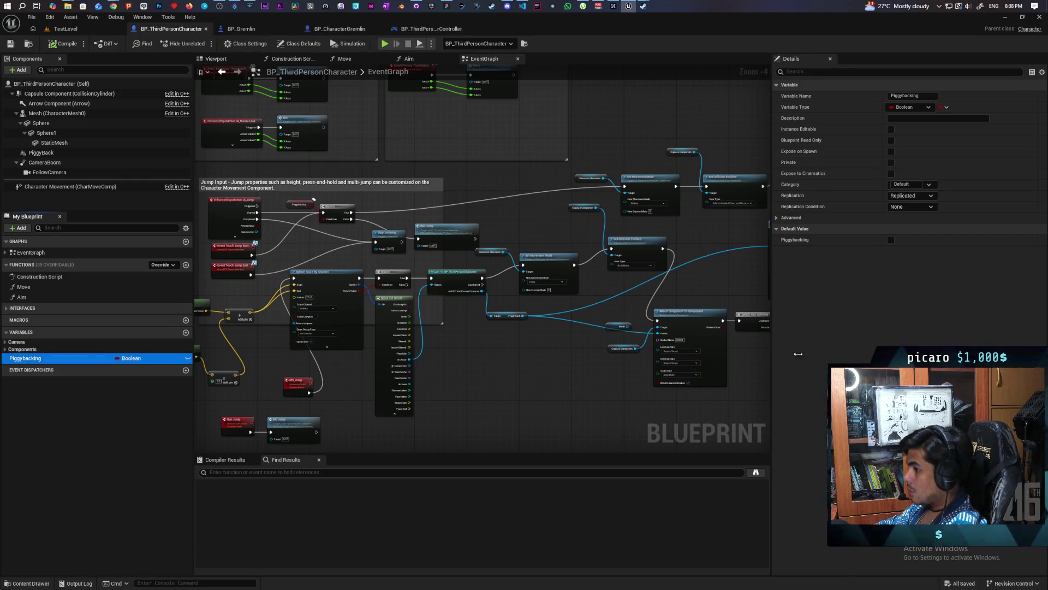
click(917, 195)
click(906, 209)
mouse_move(622, 273)
mouse_down()
mouse_move(598, 248)
mouse_move(451, 359)
mouse_move(624, 348)
mouse_move(529, 368)
mouse_move(534, 437)
mouse_move(569, 376)
mouse_up()
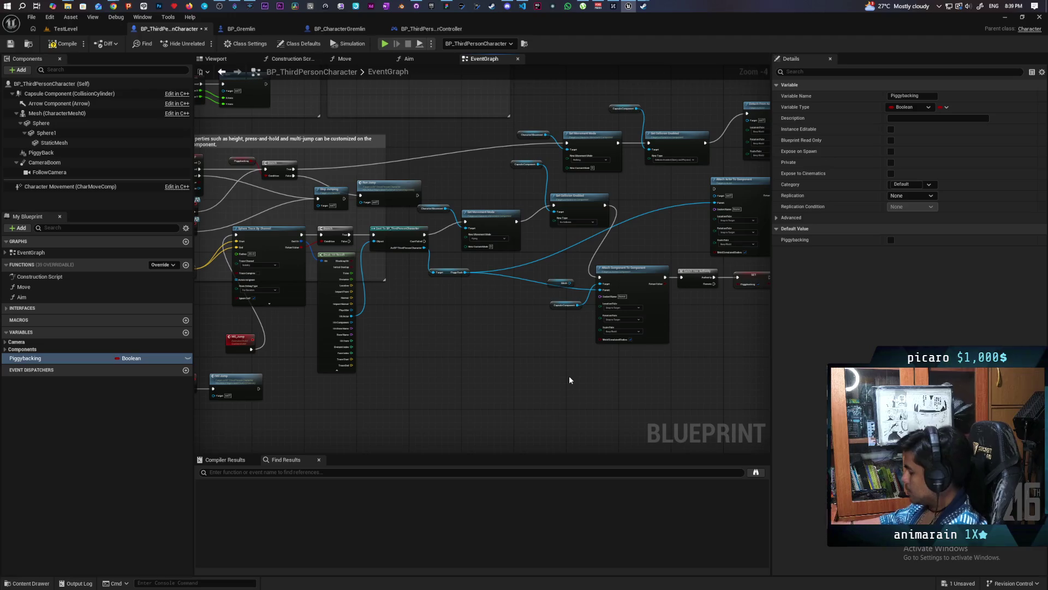
scroll(436, 168, up, 3)
mouse_move(612, 237)
mouse_down()
mouse_move(584, 227)
mouse_move(486, 252)
mouse_move(591, 258)
mouse_move(580, 262)
mouse_up()
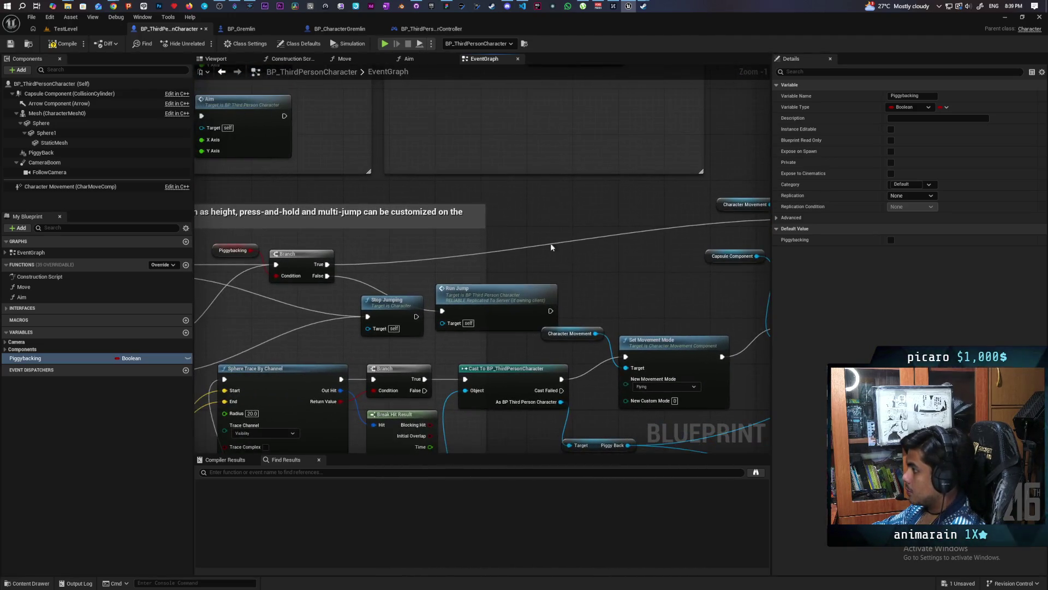
Step: Add a custom event named S_Getoff and position it in the graph
right_click(507, 214)
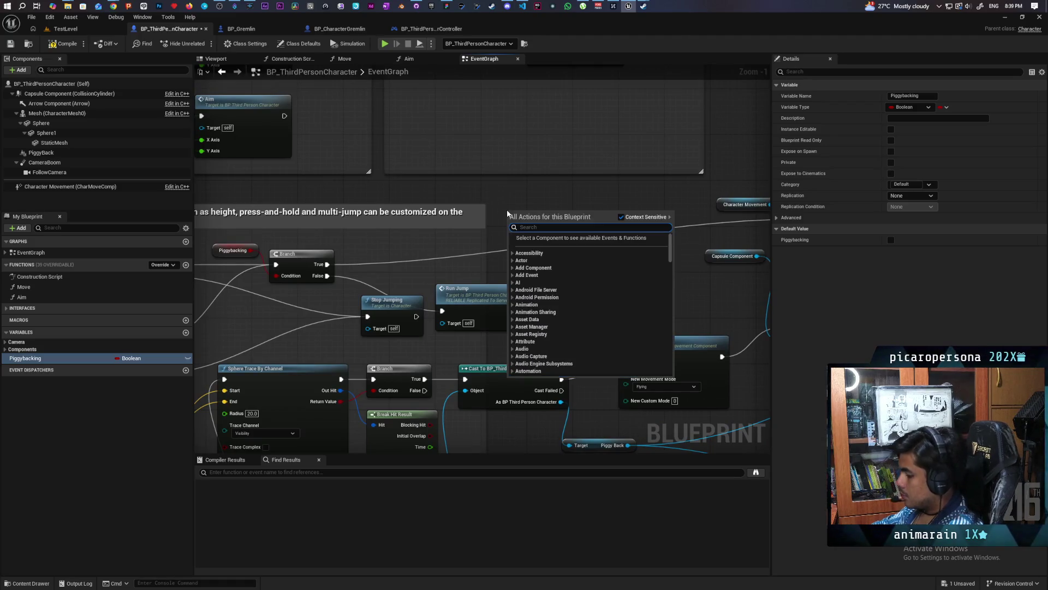
text(custom)
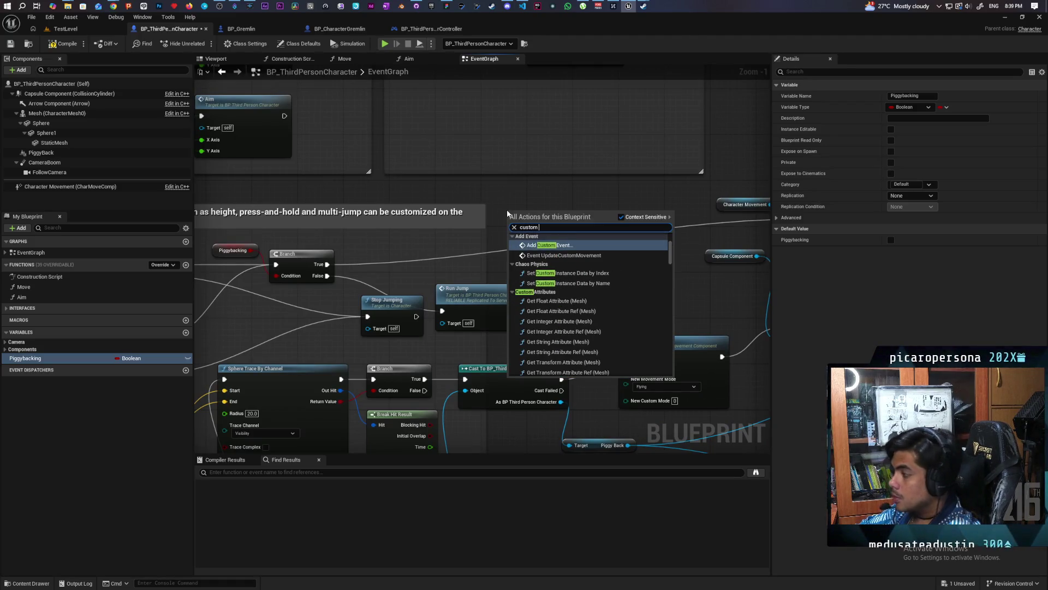
click(543, 246)
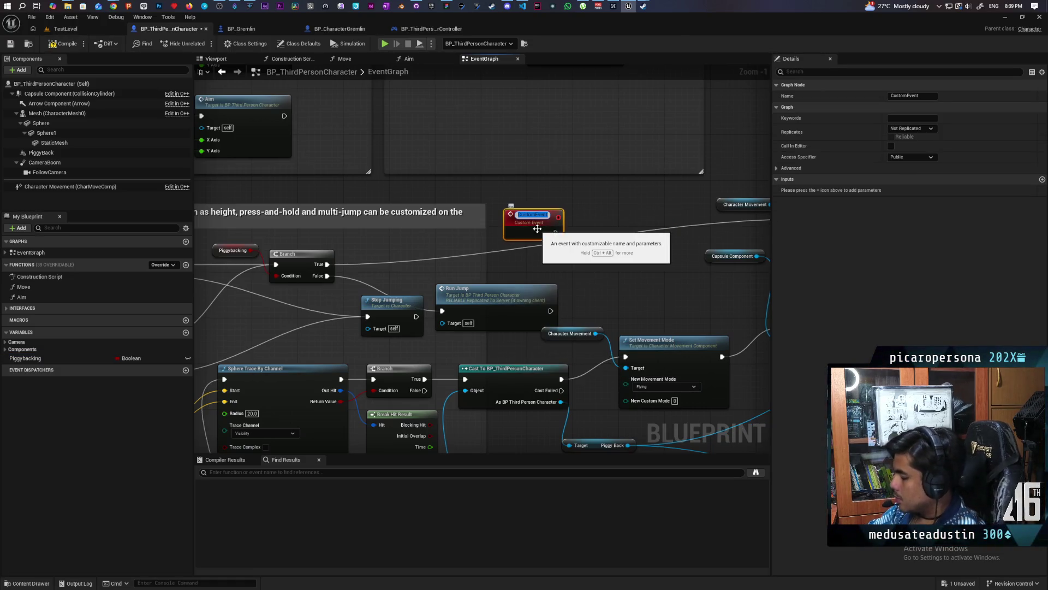
text(S_GetOff)
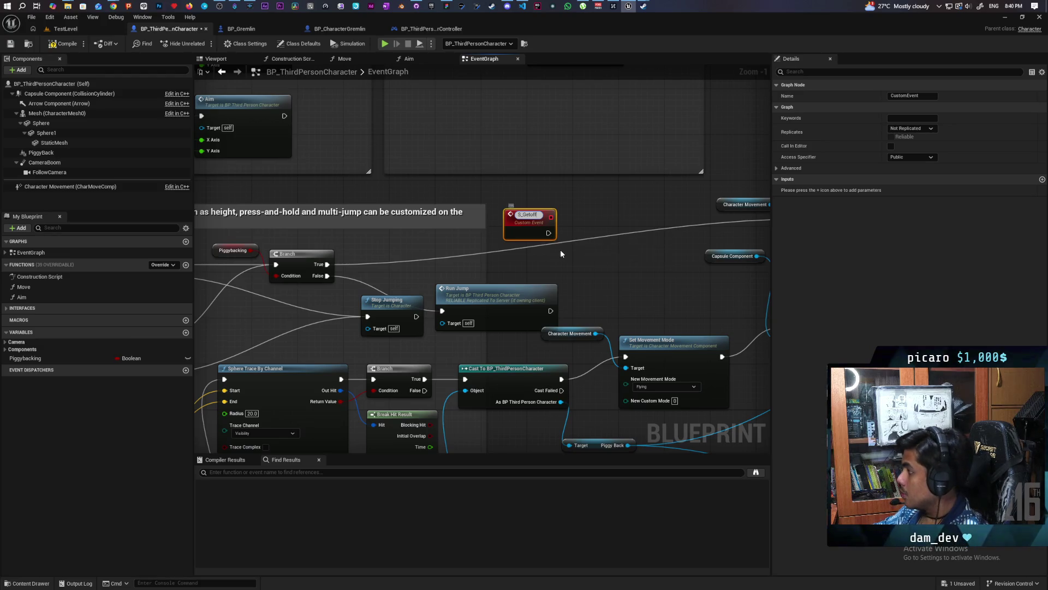
click(594, 219)
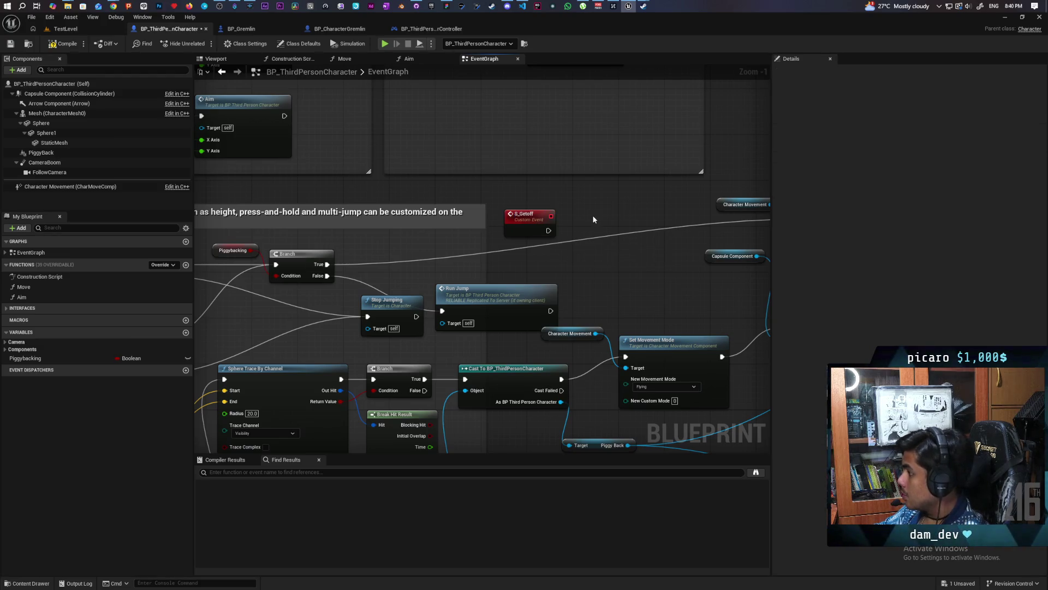
mouse_move(528, 218)
mouse_down()
mouse_move(620, 192)
mouse_move(546, 202)
mouse_up()
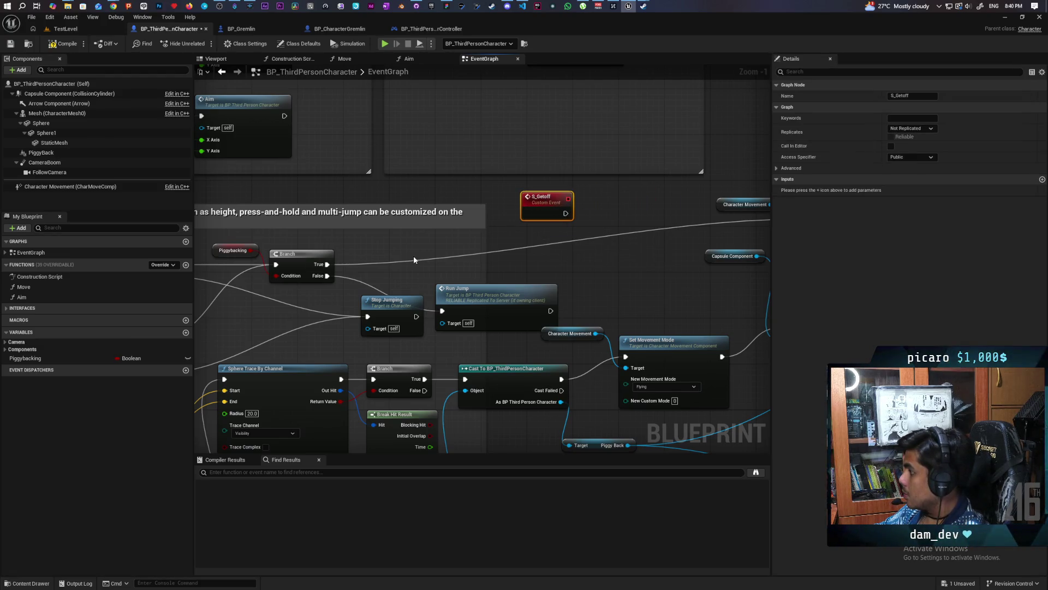
Step: Call S_Getoff from the Branch's True output and disconnect Set Movement Mode's exec input
drag(326, 266, 372, 253)
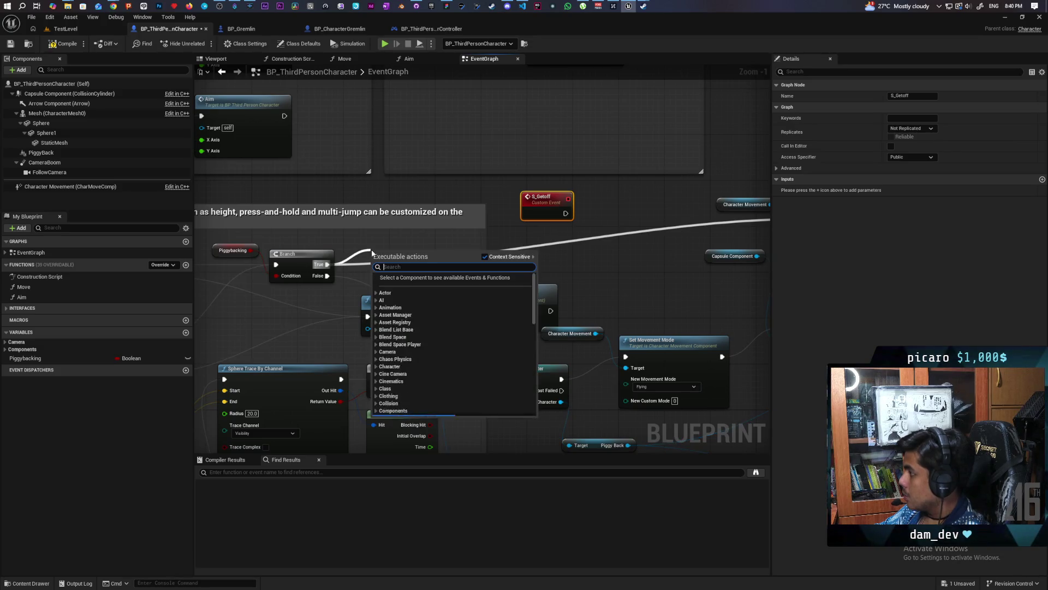
text(s_get)
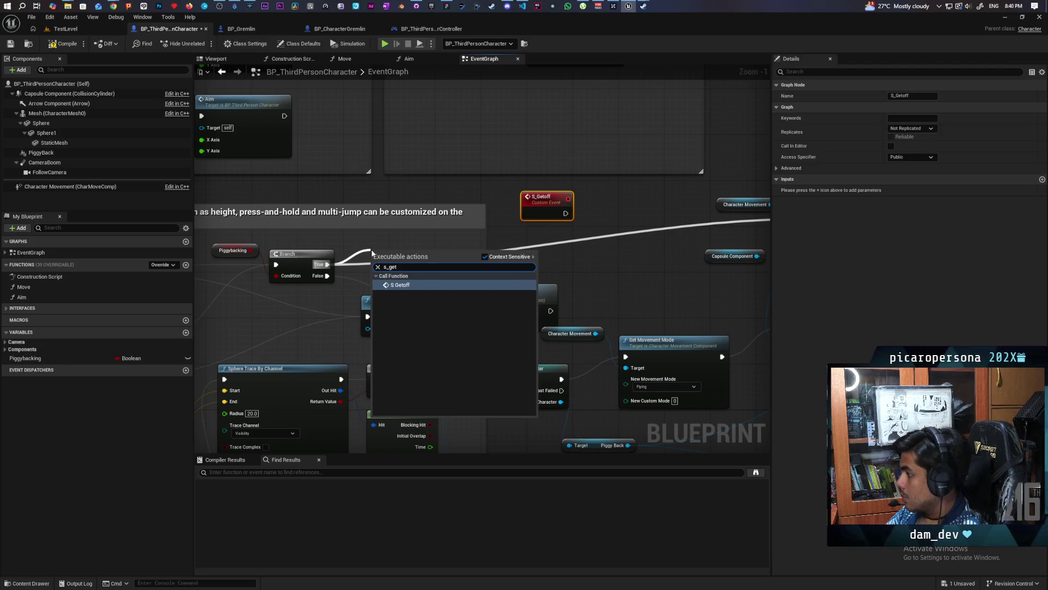
key(Return)
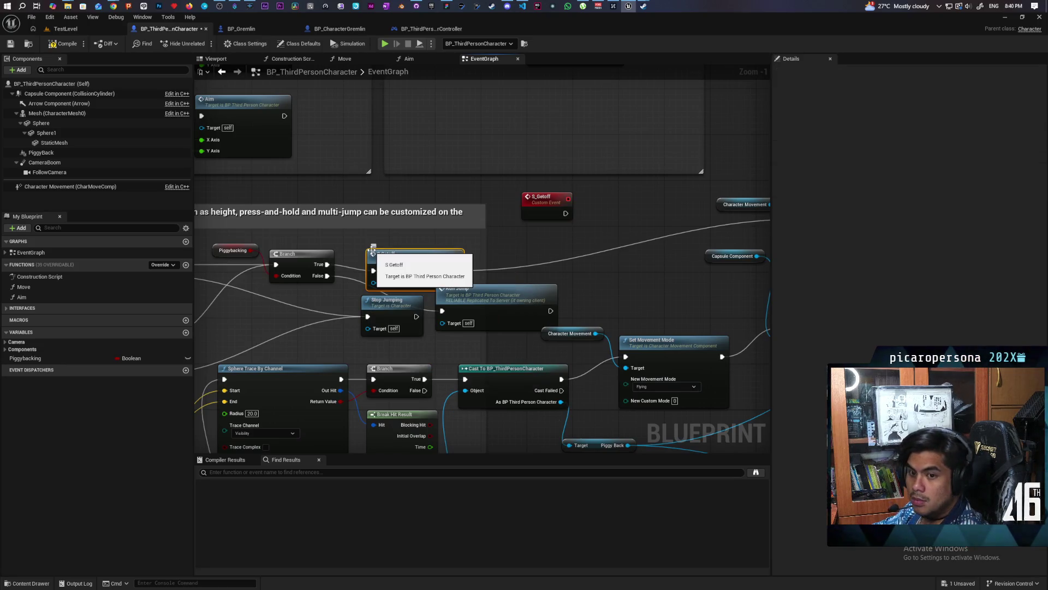
mouse_move(371, 250)
mouse_down()
mouse_move(316, 257)
mouse_move(350, 263)
mouse_up()
click(476, 277)
drag(476, 276, 371, 271)
alt+click(315, 280)
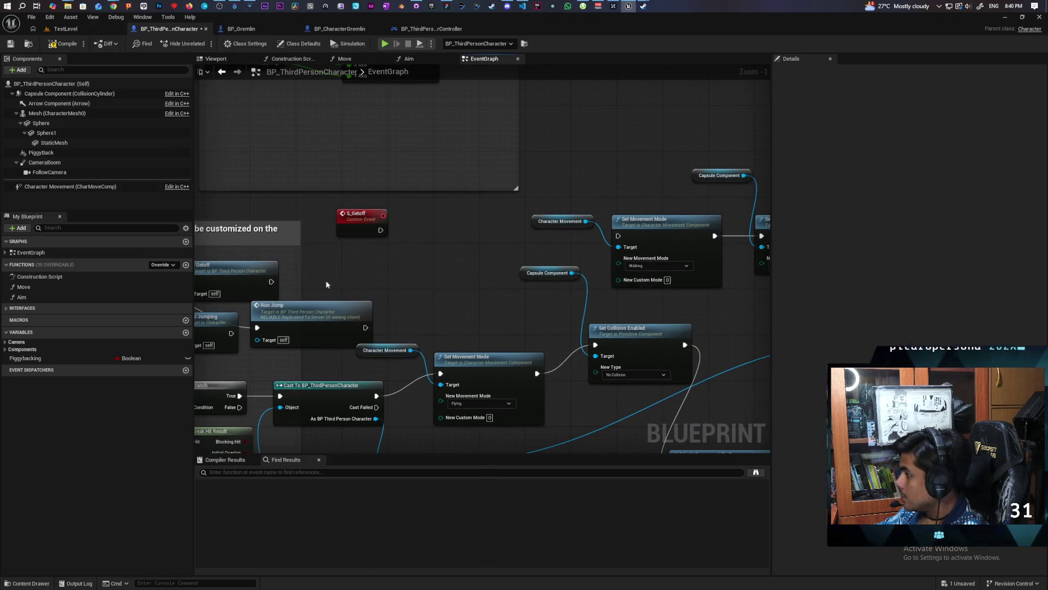
right_click(451, 251)
Step: Add a custom event named MC_Getoff beside Set Movement Mode
text(custom eve)
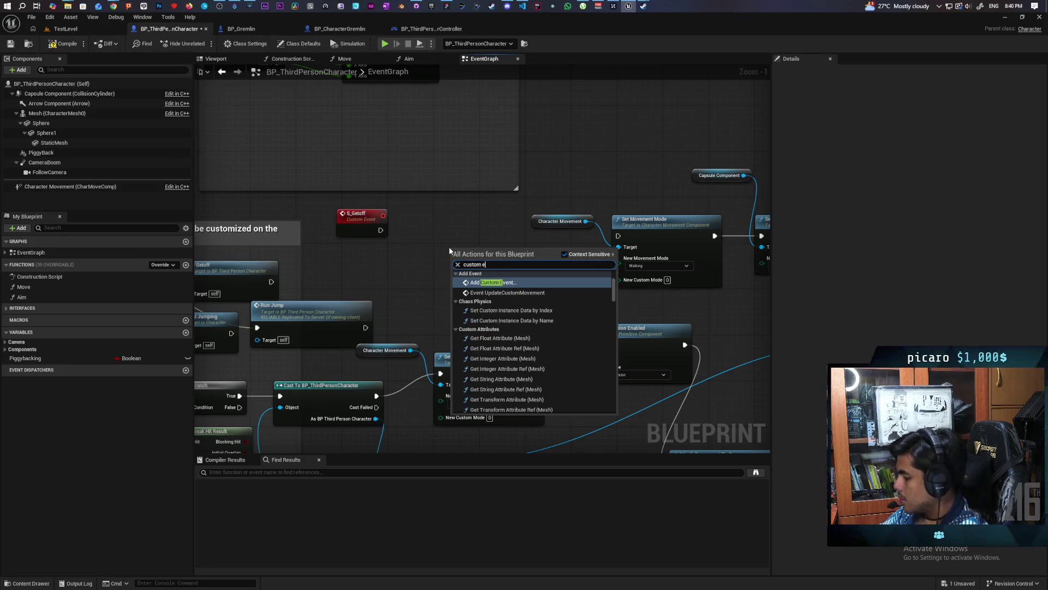
key(Return)
text(MC_Getoff)
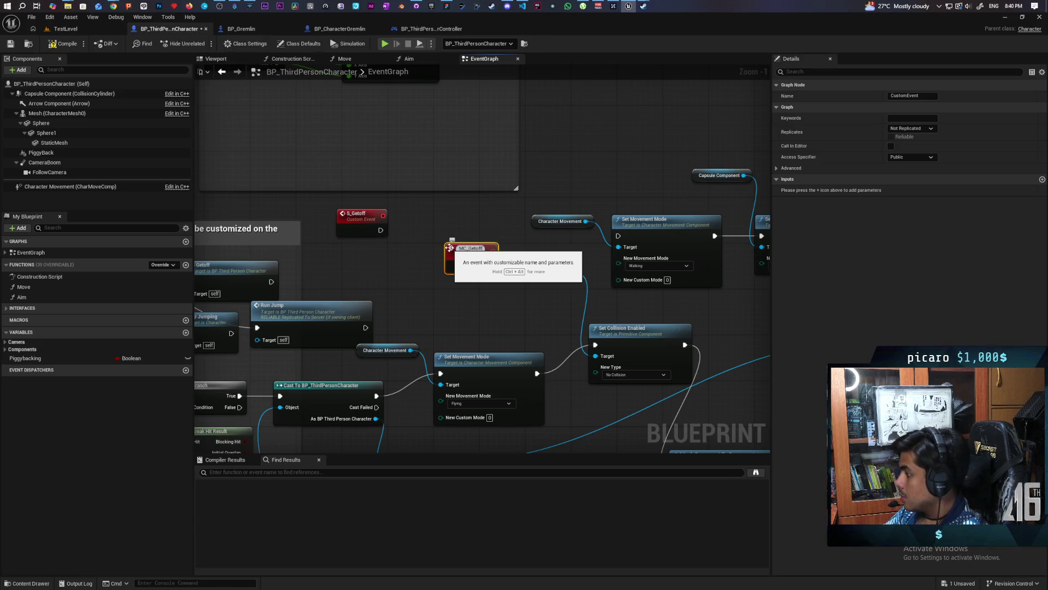
key(Return)
mouse_move(466, 260)
mouse_down()
mouse_move(453, 231)
mouse_move(618, 236)
mouse_up()
Step: Wire an MC_Getoff call from the S_Getoff event
mouse_move(491, 218)
mouse_down()
mouse_move(527, 234)
mouse_move(513, 229)
mouse_up()
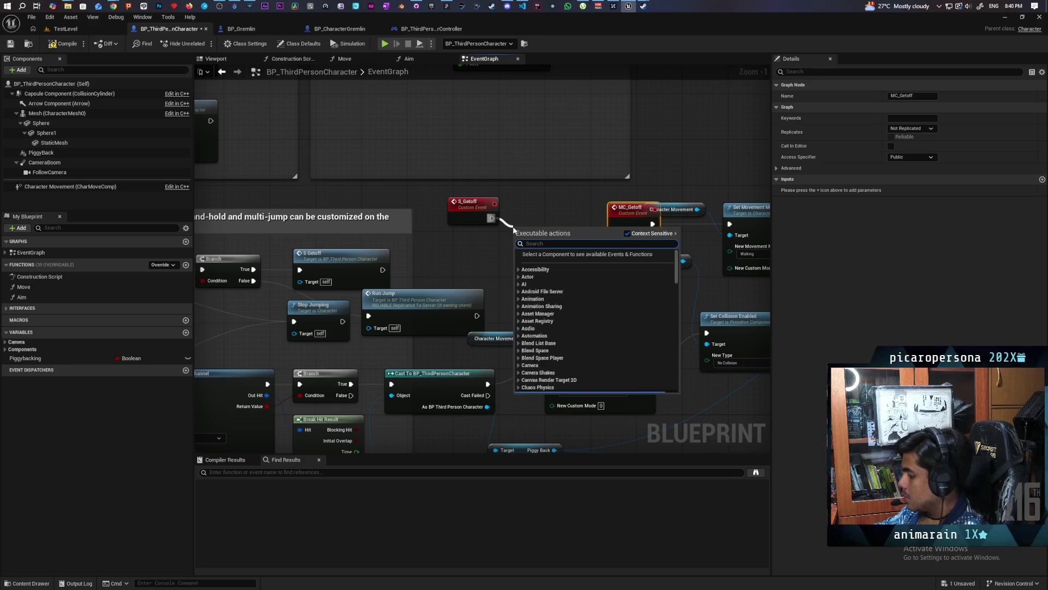
text(mc)
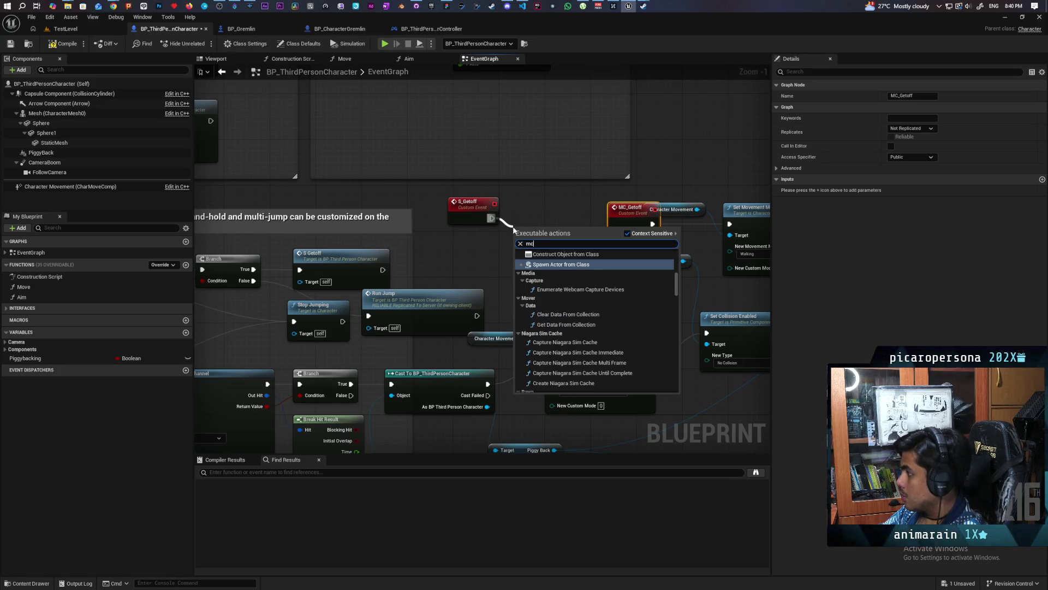
text(_ge)
key(Return)
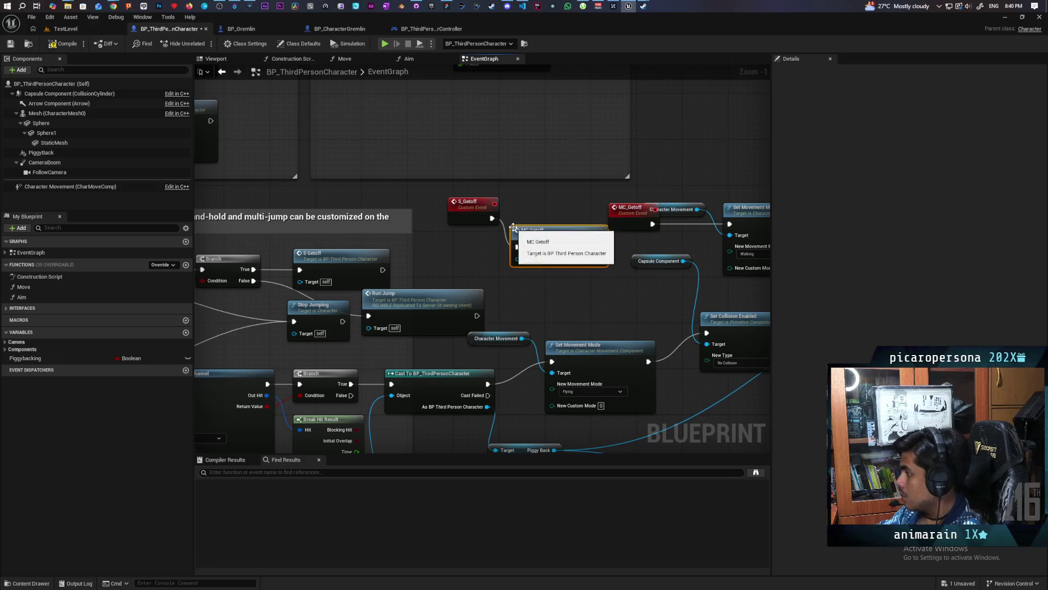
mouse_move(529, 233)
mouse_down()
mouse_move(538, 203)
mouse_move(510, 250)
mouse_up()
Step: Make S_Getoff a reliable Run on Server event and MC_Getoff a reliable Multicast, then compile and save
click(447, 252)
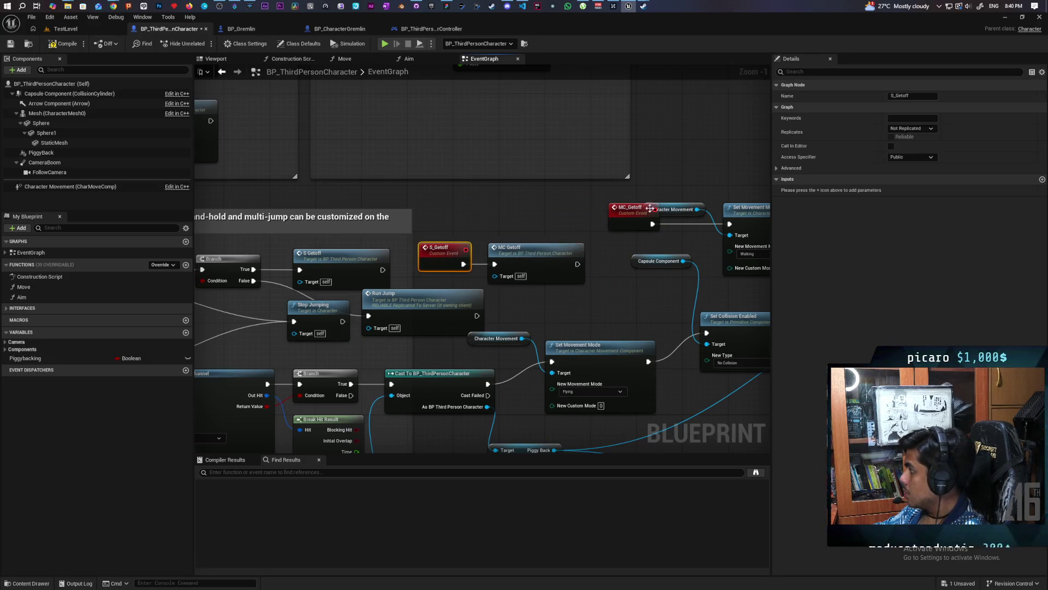
click(922, 128)
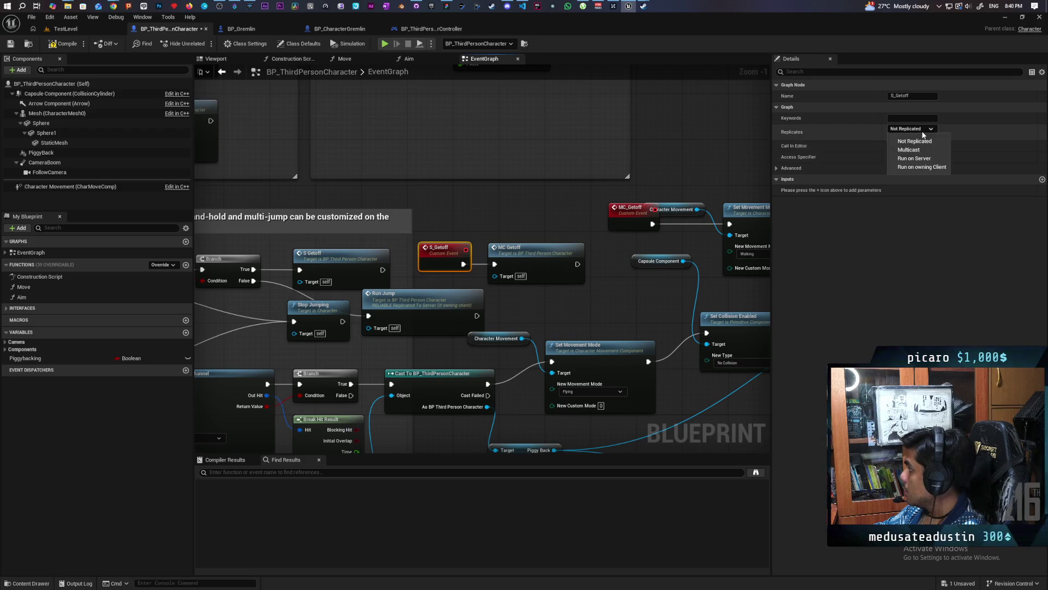
click(913, 158)
click(891, 137)
click(629, 209)
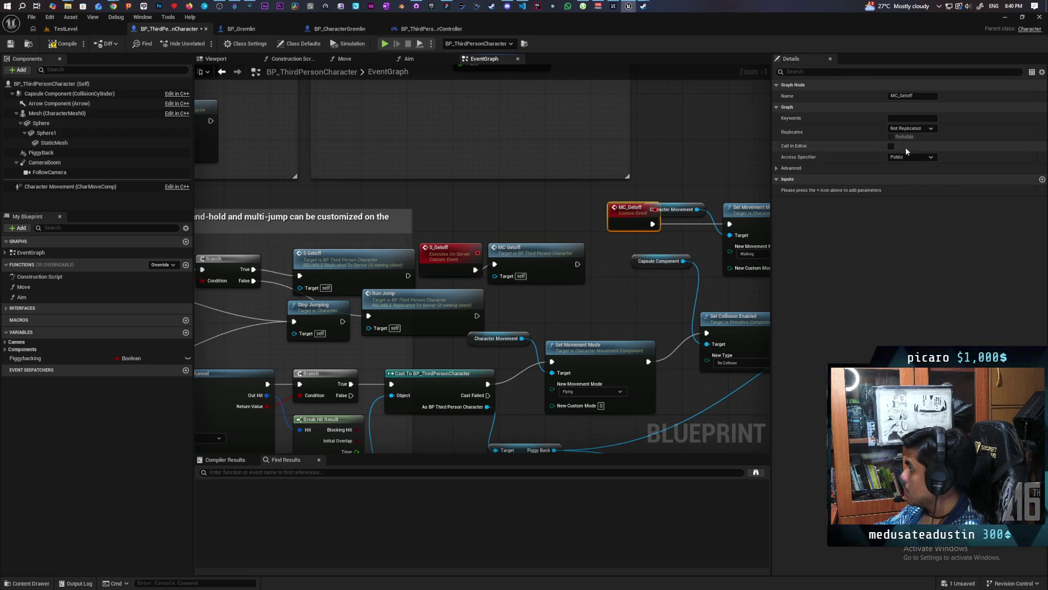
click(914, 131)
click(906, 147)
click(891, 137)
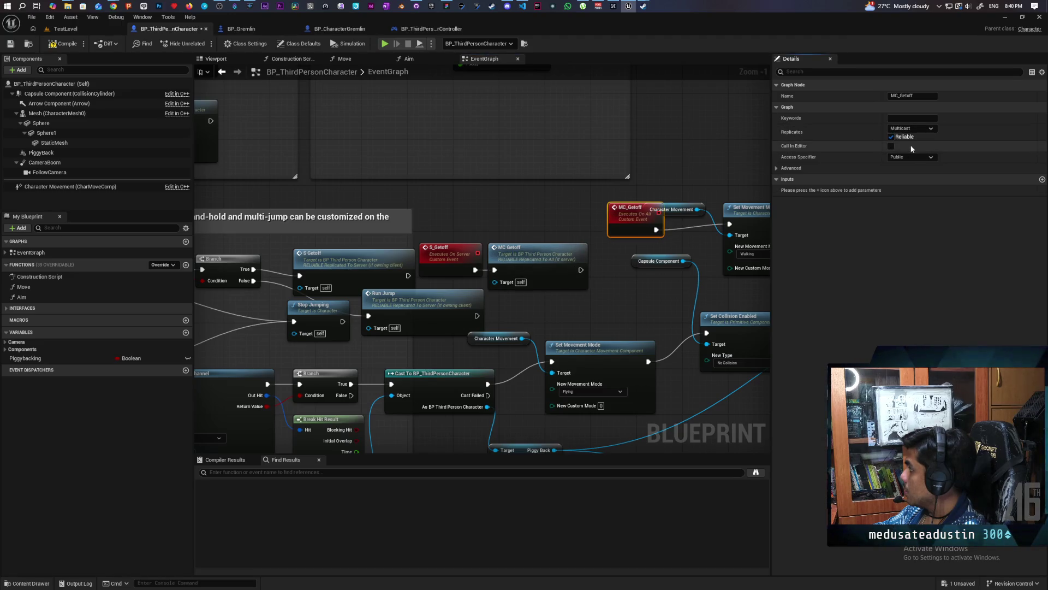
click(63, 43)
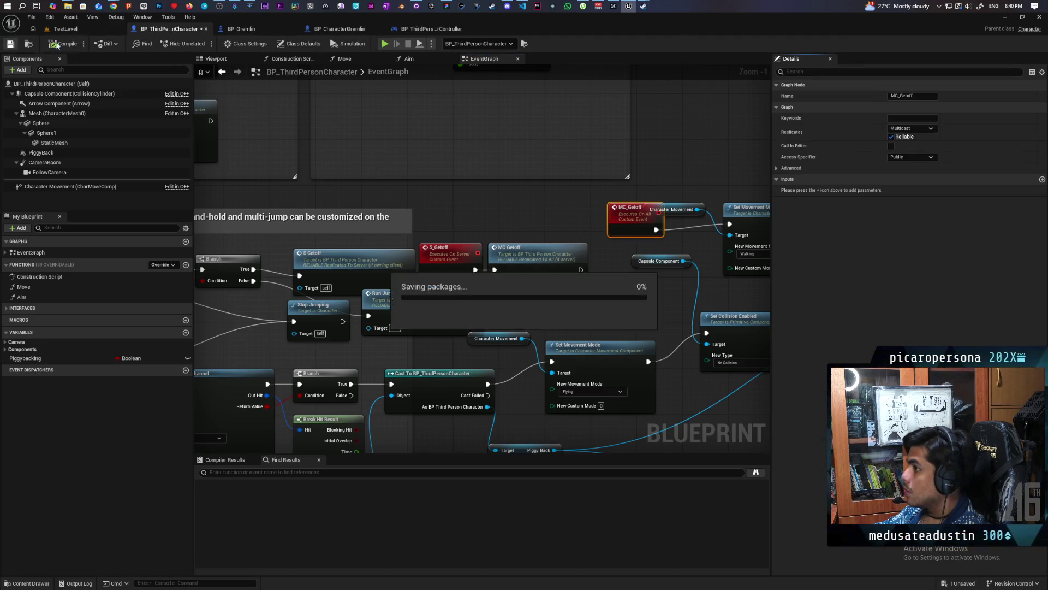
click(80, 31)
Step: Run two play sessions of TestLevel to test carrying, stopping each with Esc
click(205, 42)
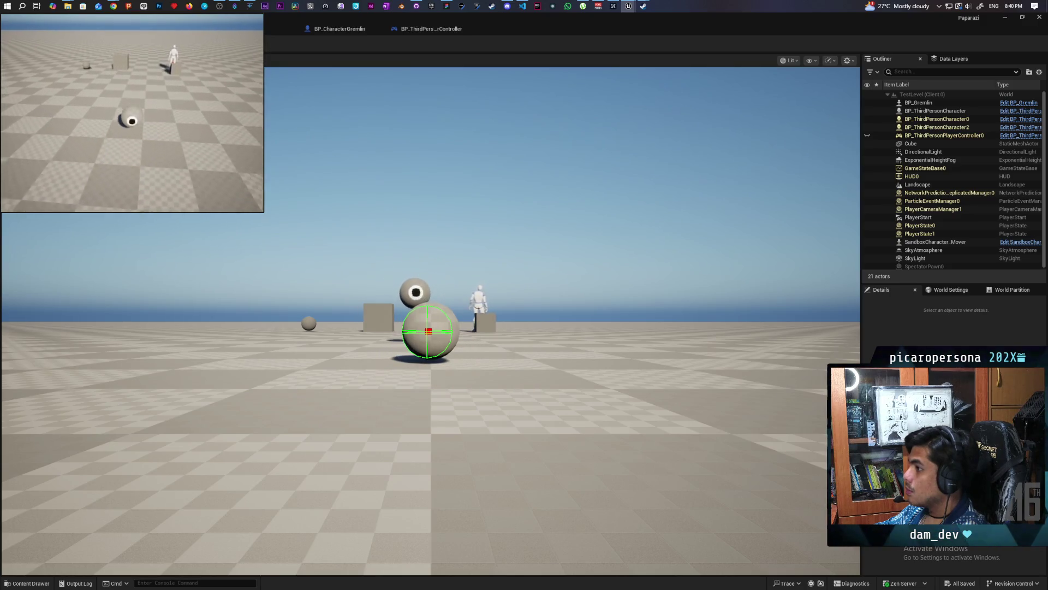
key(Escape)
click(203, 43)
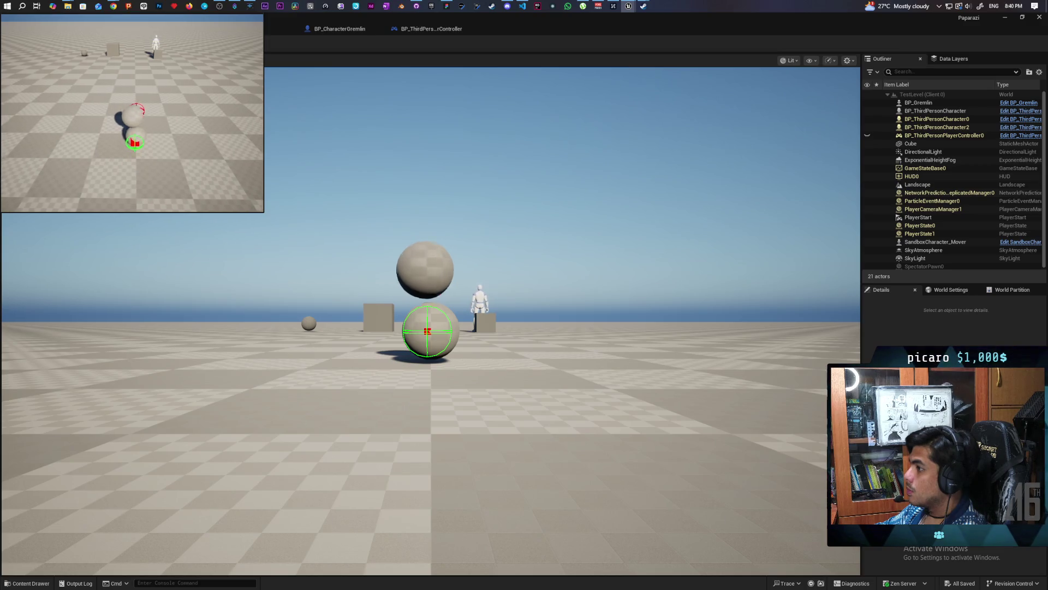
key(Escape)
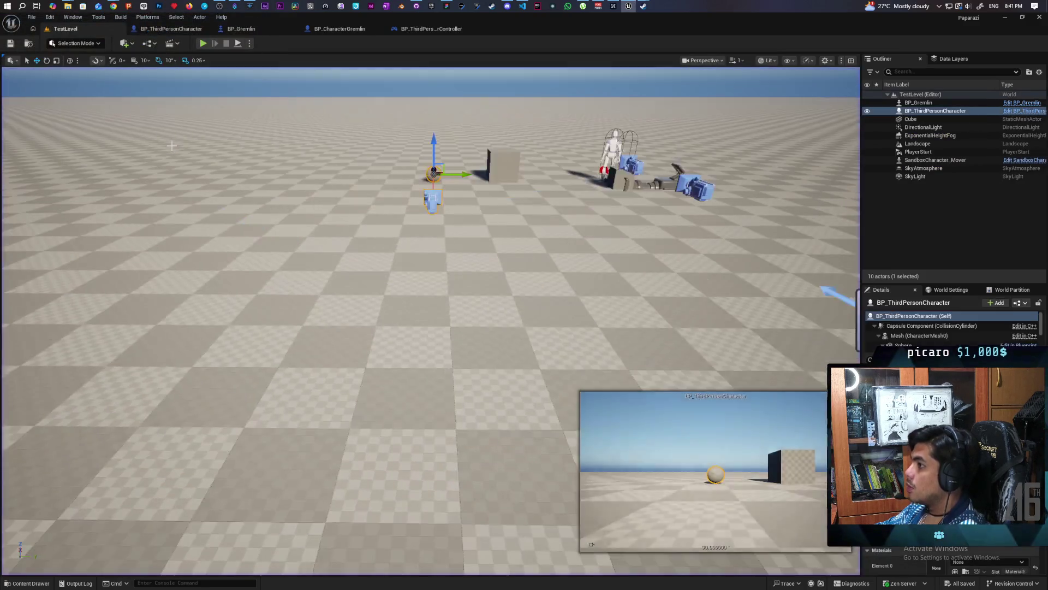
Step: Pan BP_ThirdPersonCharacter's event graph to MC_Getoff and nudge it slightly left
click(170, 28)
drag(710, 229, 207, 219)
mouse_move(428, 191)
mouse_down()
mouse_move(640, 162)
mouse_move(657, 202)
mouse_up()
mouse_move(370, 254)
mouse_down()
mouse_move(349, 242)
mouse_move(346, 252)
mouse_up()
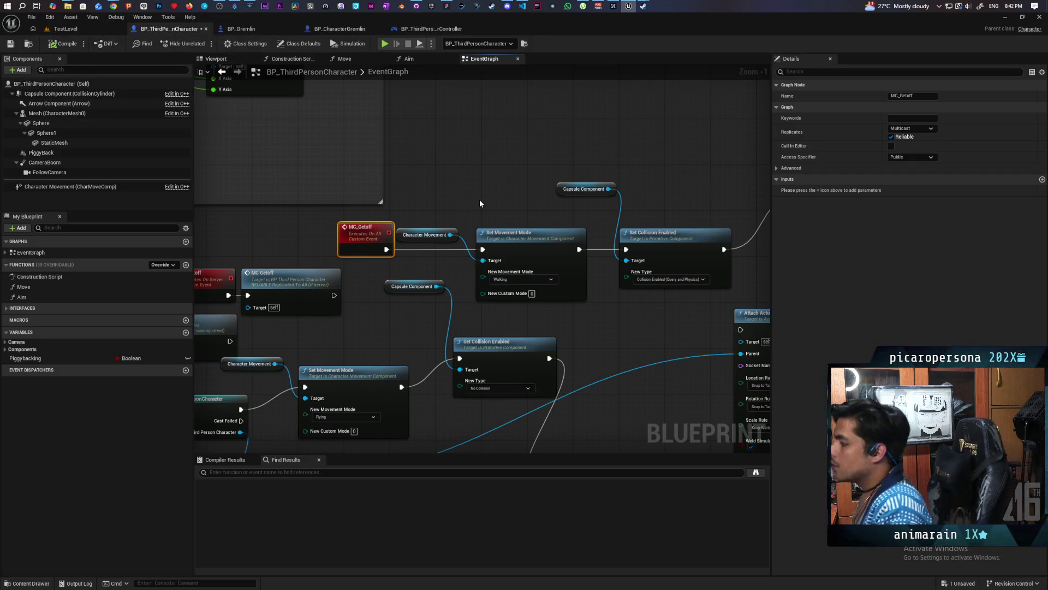
Step: Frame the carry logic and drag the Switch Has Authority node lower
mouse_move(451, 199)
mouse_down()
mouse_move(422, 133)
mouse_move(327, 54)
mouse_move(463, 182)
mouse_up()
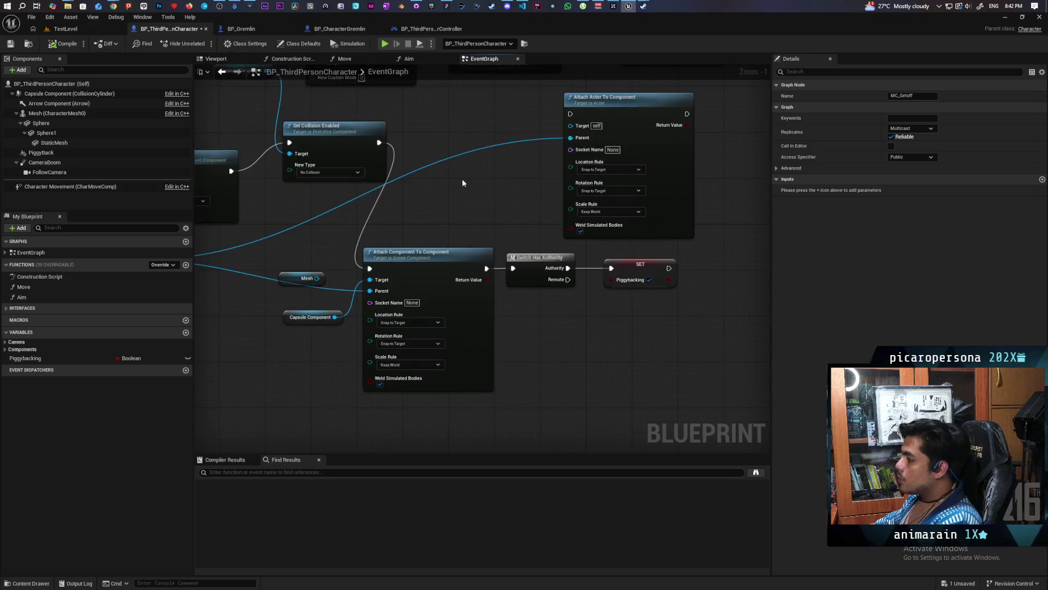
scroll(462, 182, down, 3)
drag(660, 241, 590, 299)
drag(526, 287, 552, 319)
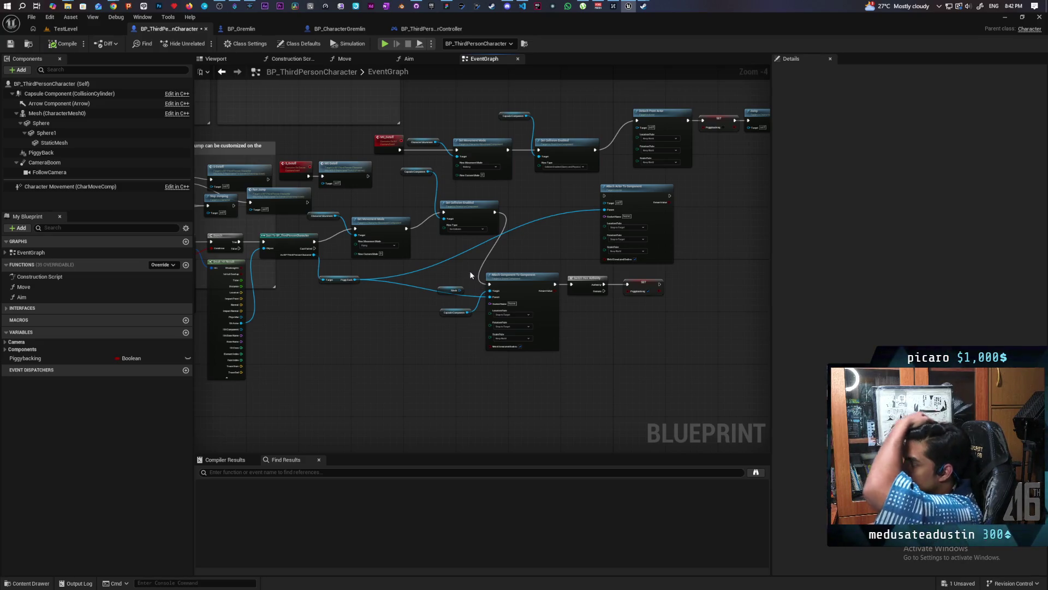
mouse_move(559, 259)
mouse_down()
mouse_move(648, 274)
mouse_move(605, 266)
mouse_up()
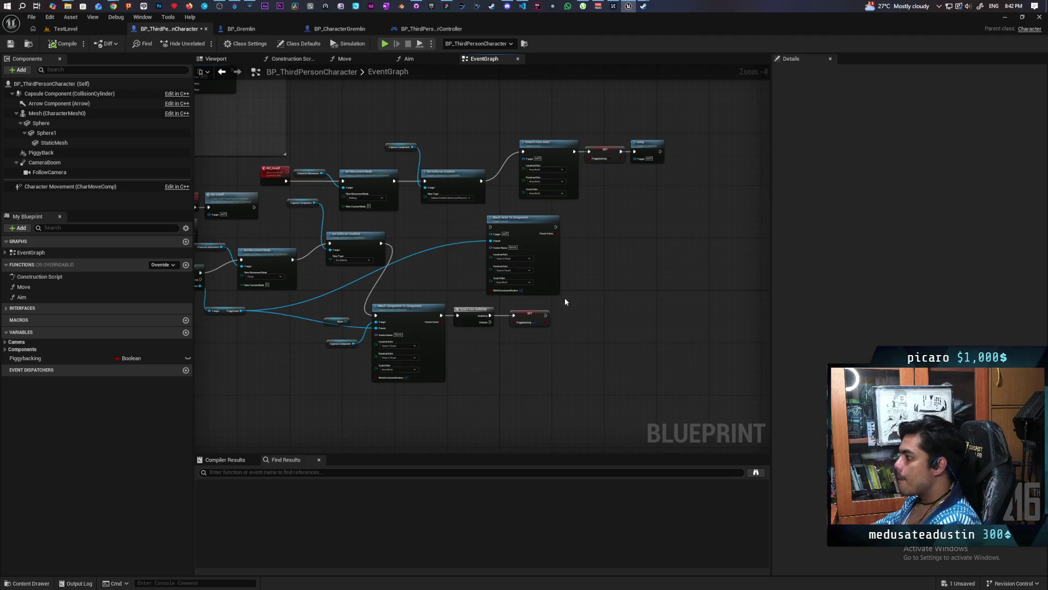
scroll(565, 302, up, 2)
scroll(580, 282, up, 1)
drag(461, 363, 538, 341)
mouse_move(456, 299)
mouse_down()
mouse_move(452, 329)
mouse_move(552, 309)
mouse_up()
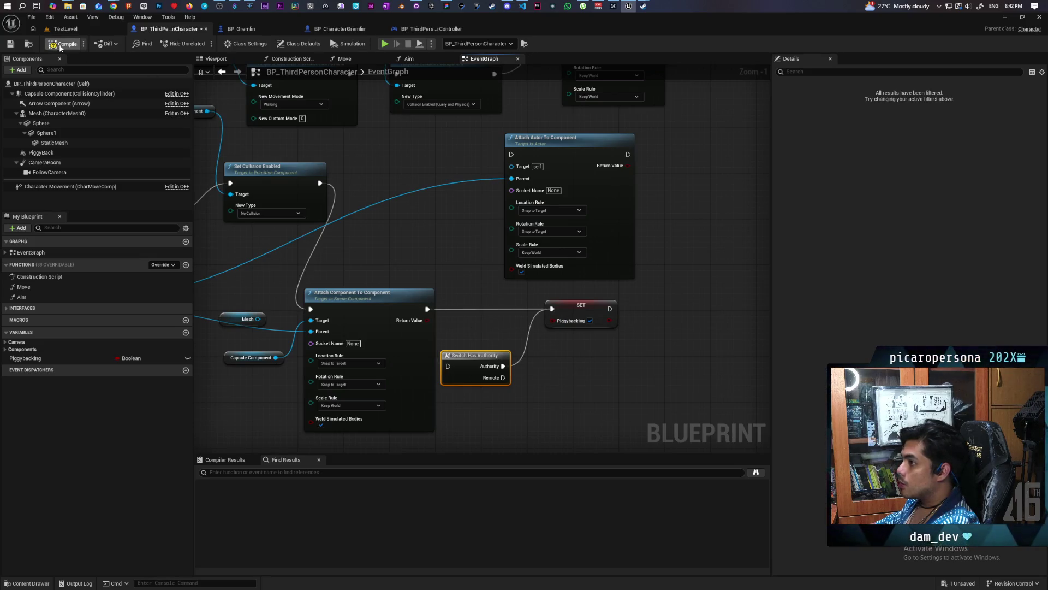
Step: Restore the editor window on TestLevel and start a play session
click(77, 28)
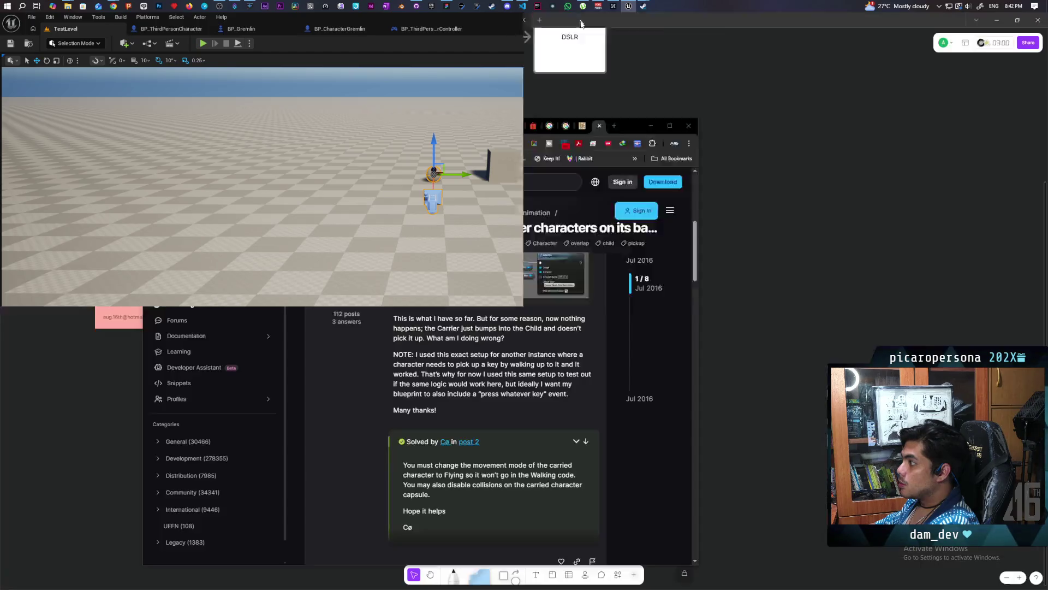
drag(582, 24, 652, 74)
click(594, 95)
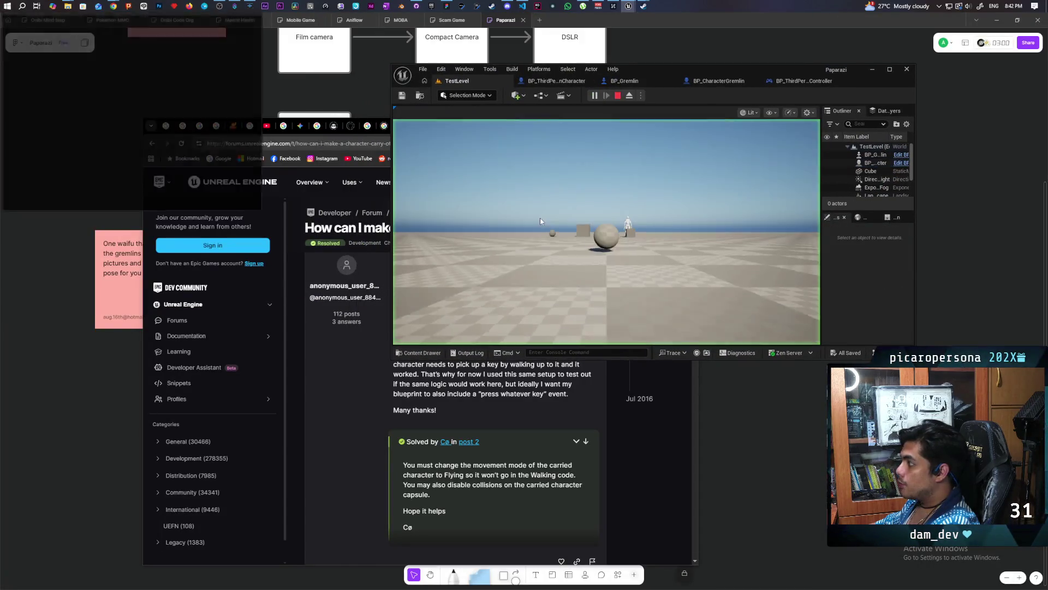
Step: Walk the pawn onto another sphere character, carry it with E, then stop the session
click(144, 135)
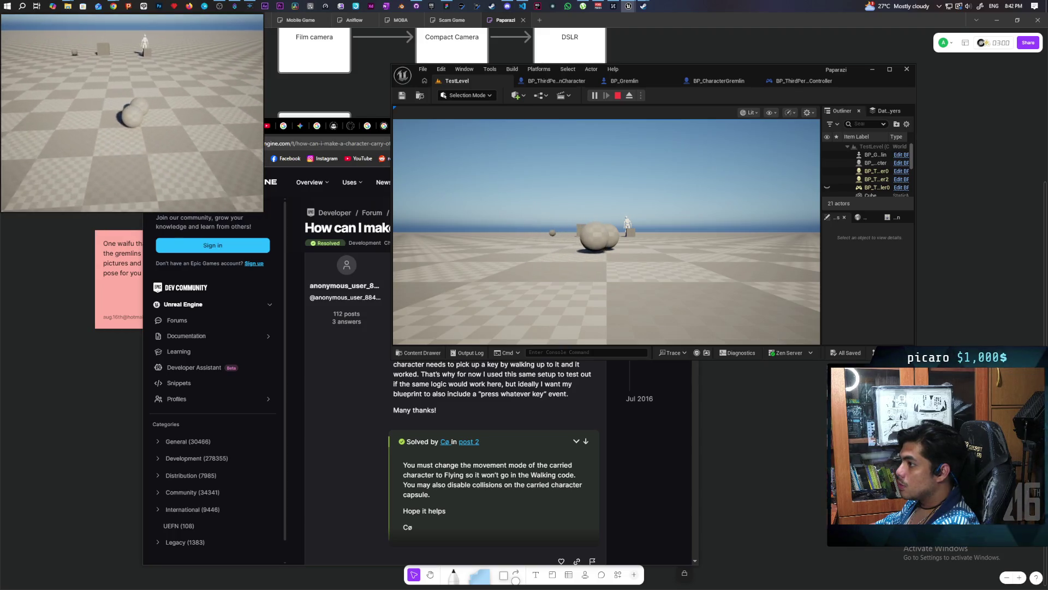
key(e)
key(w)
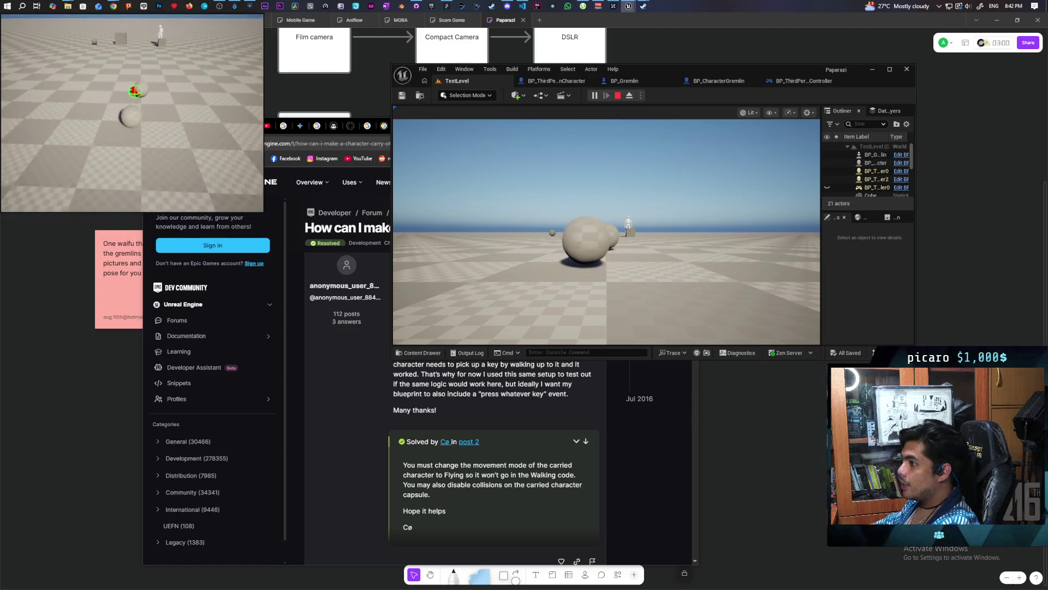
key(w)
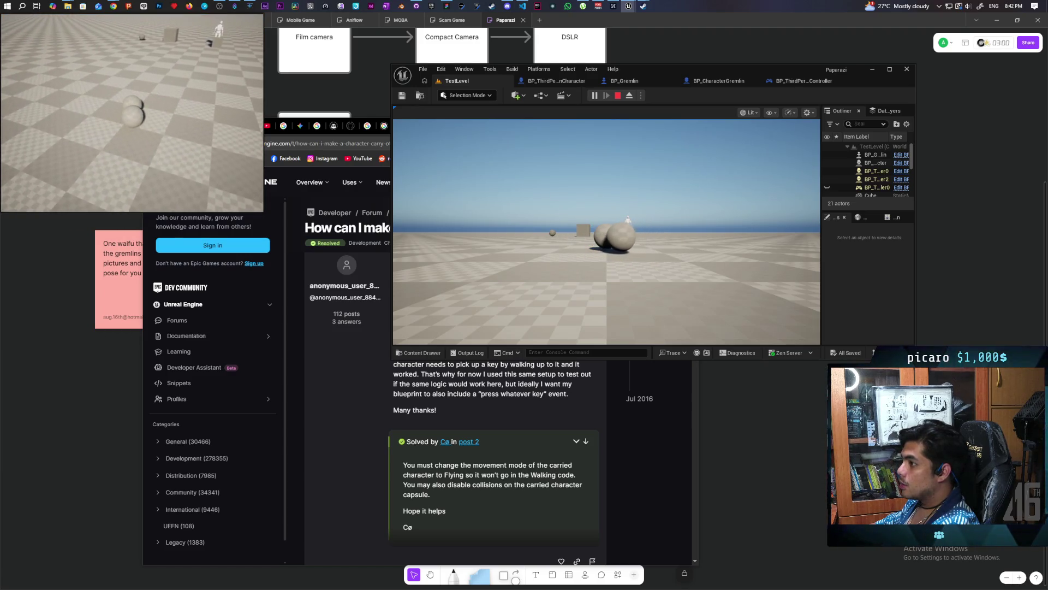
key(e)
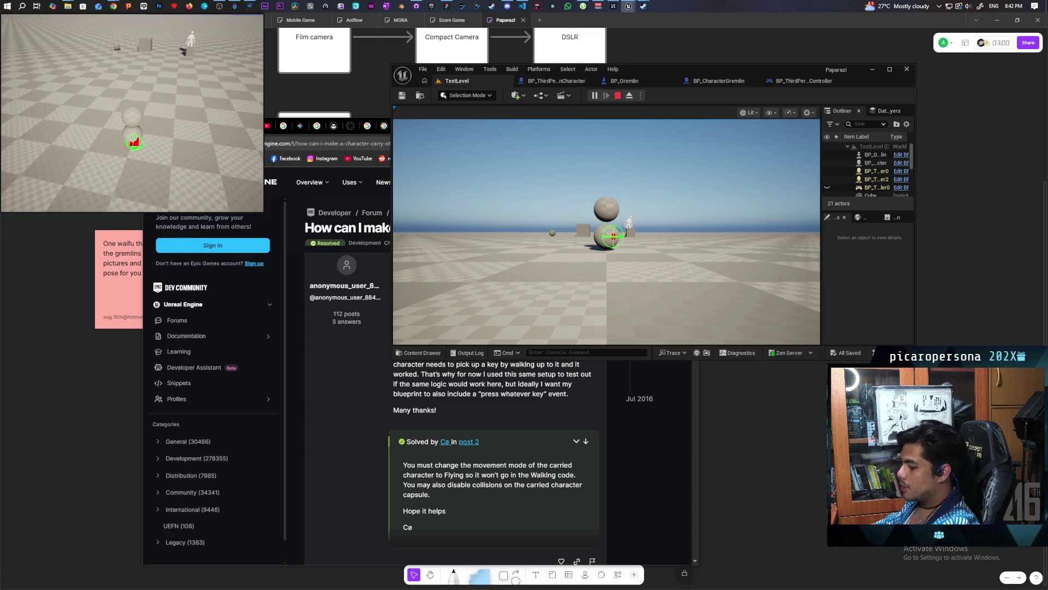
click(521, 145)
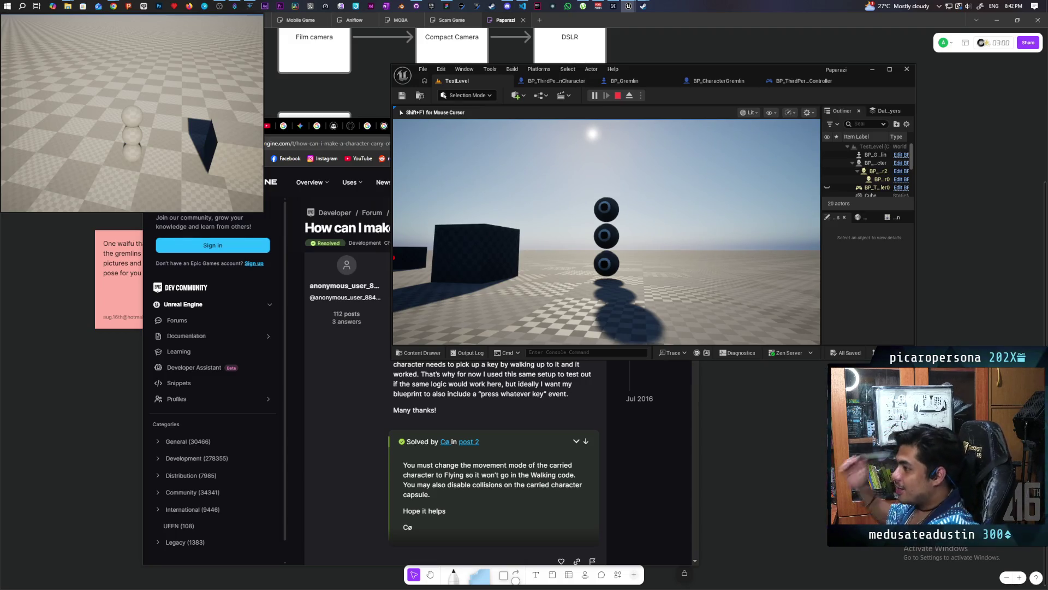
key(Escape)
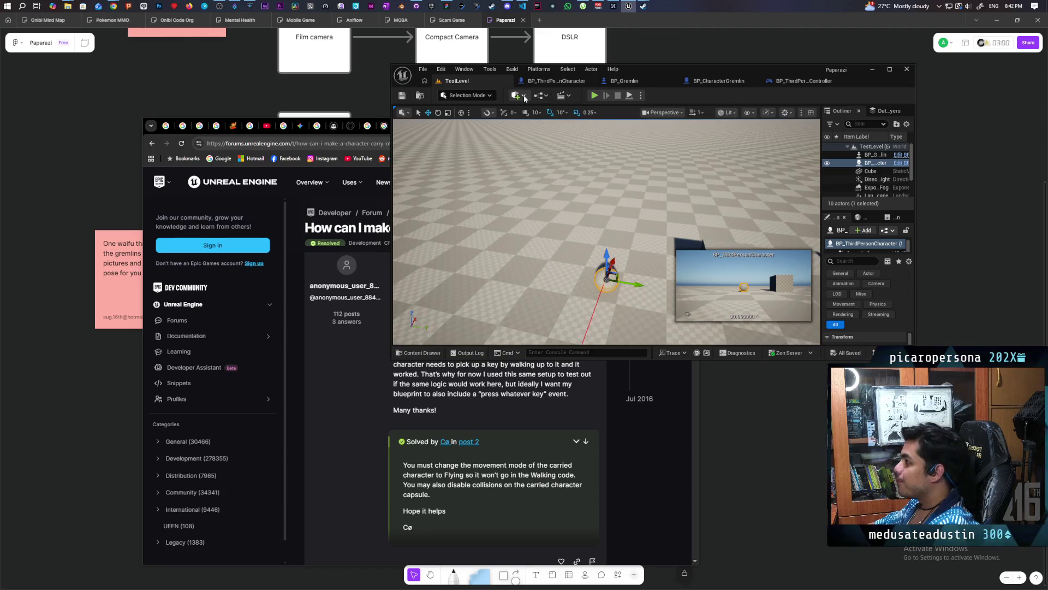
Step: Set Number of Players to 3 and start the play session
click(640, 96)
click(720, 251)
text(3)
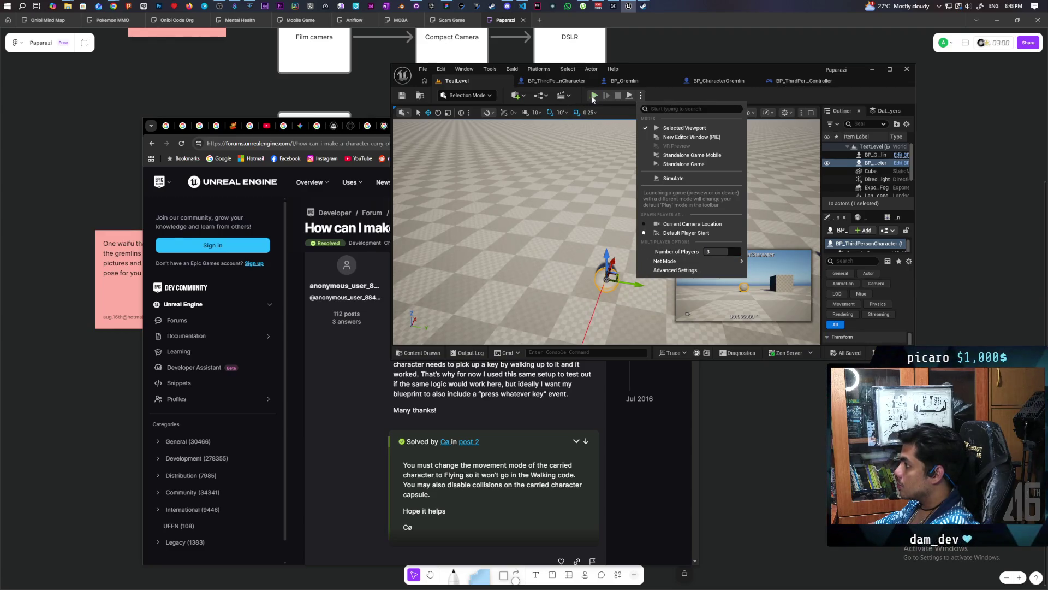
click(594, 96)
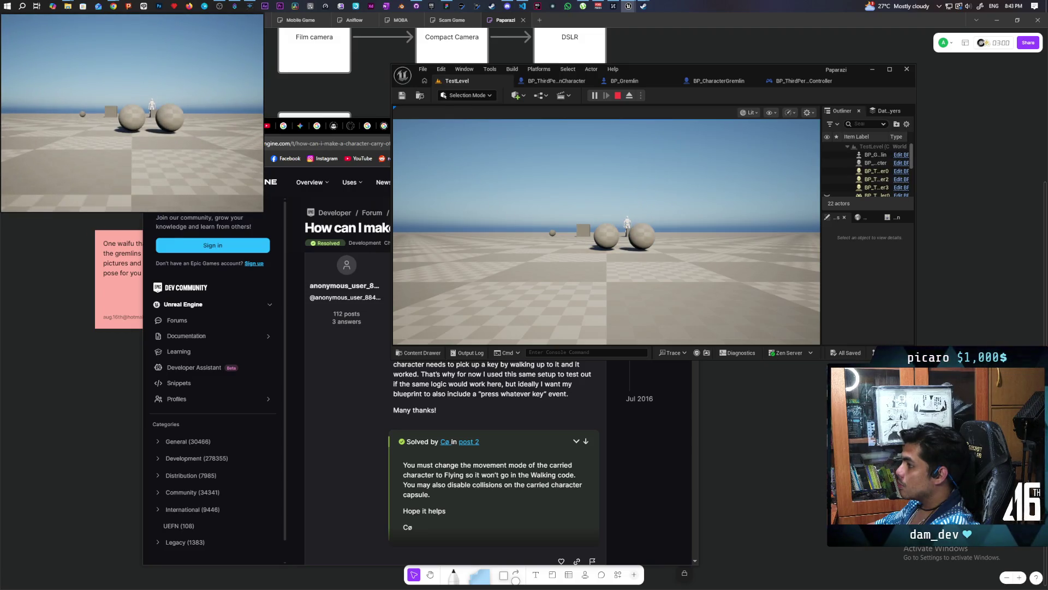
Step: Move the Client 2 preview window aside and give it control
click(606, 229)
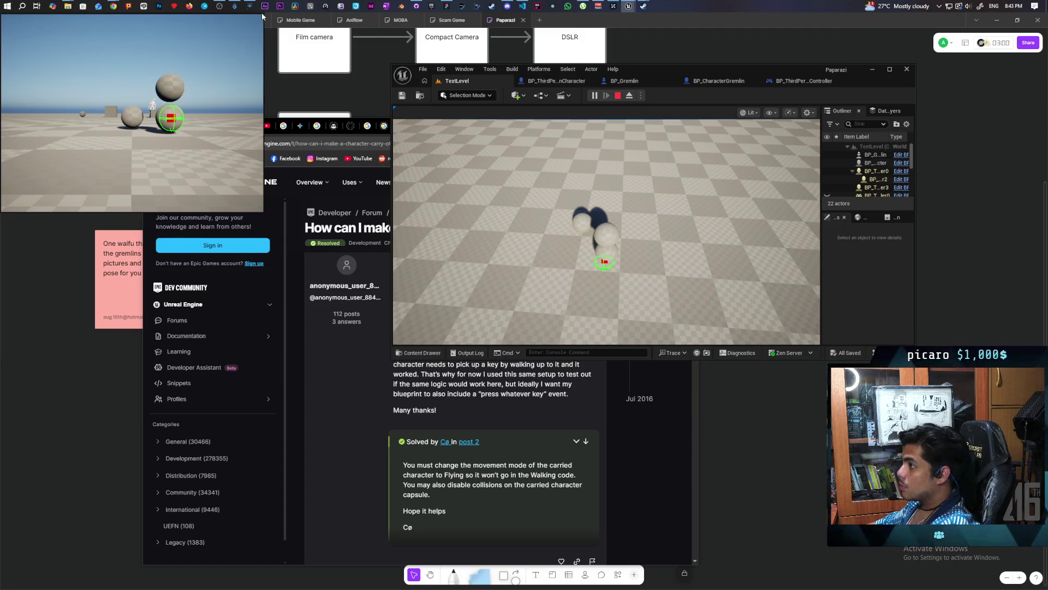
mouse_move(262, 16)
mouse_down()
mouse_move(334, 154)
mouse_move(337, 237)
mouse_up()
click(292, 330)
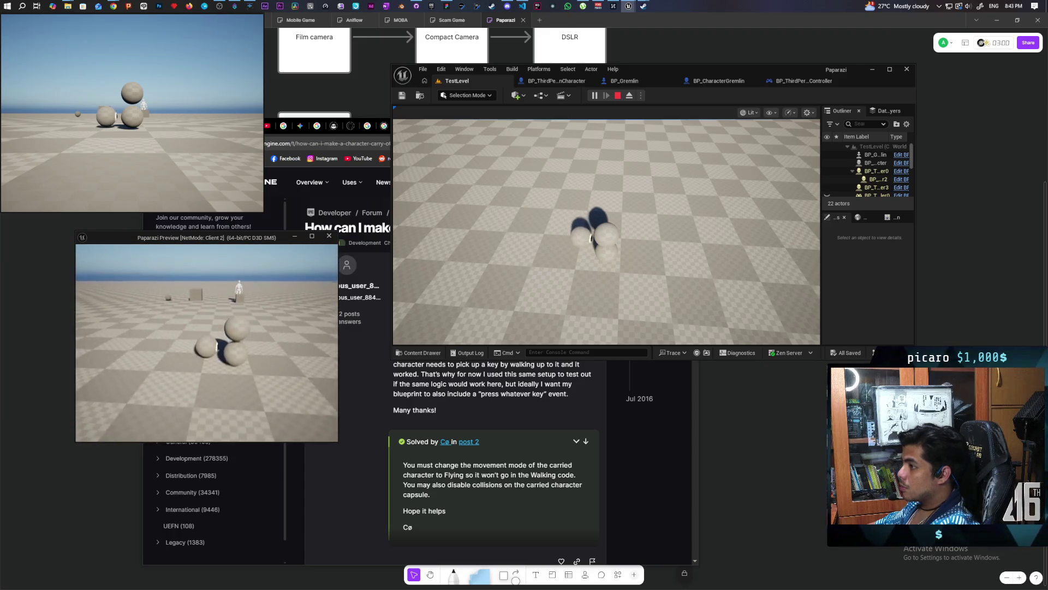
Step: Walk the Client 2 character forward and stack it onto the other character
key(w)
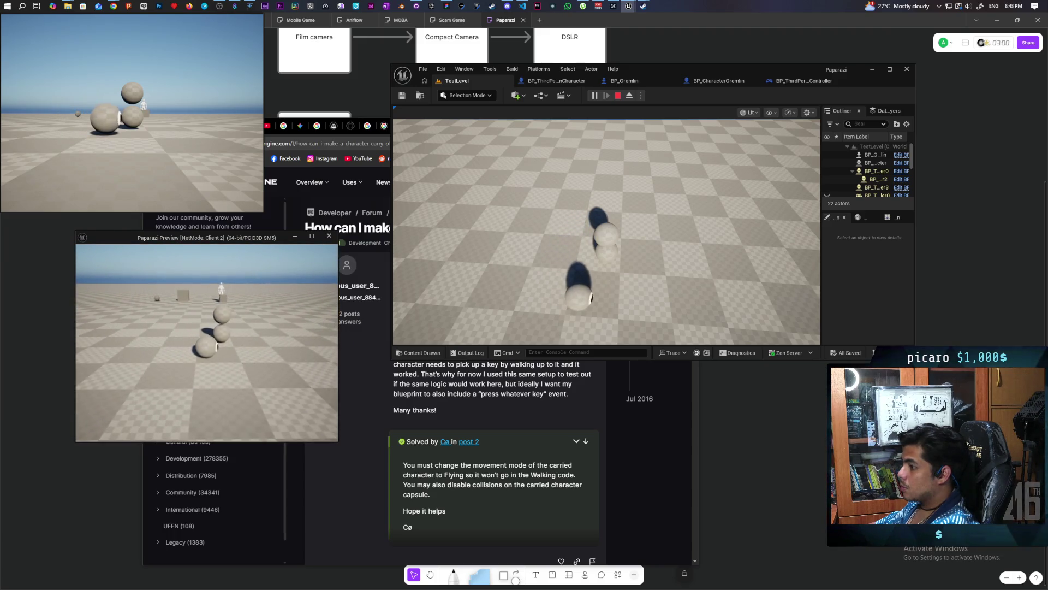
key(w)
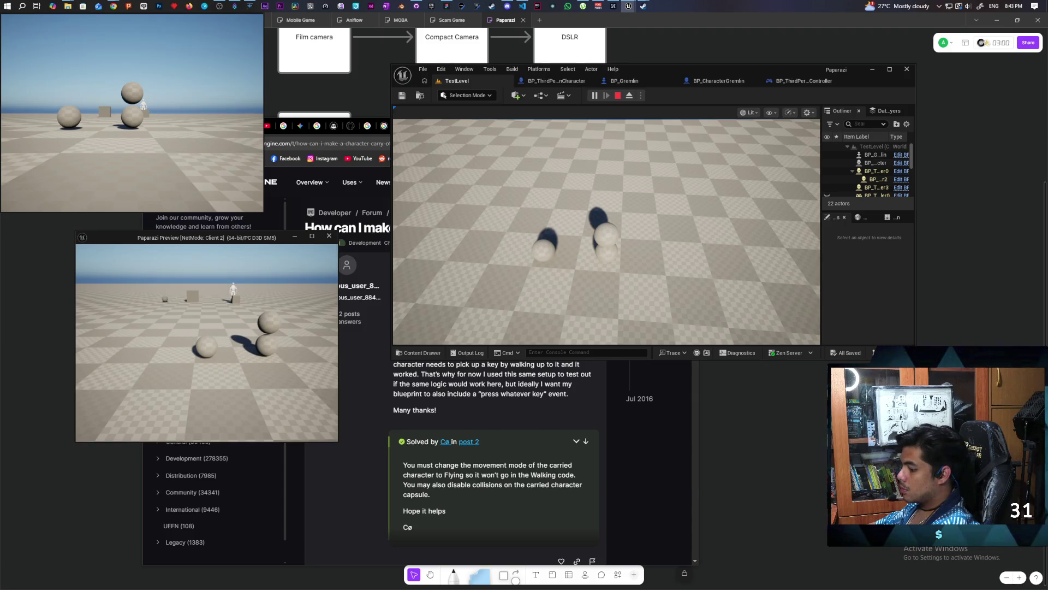
key(alt+Tab)
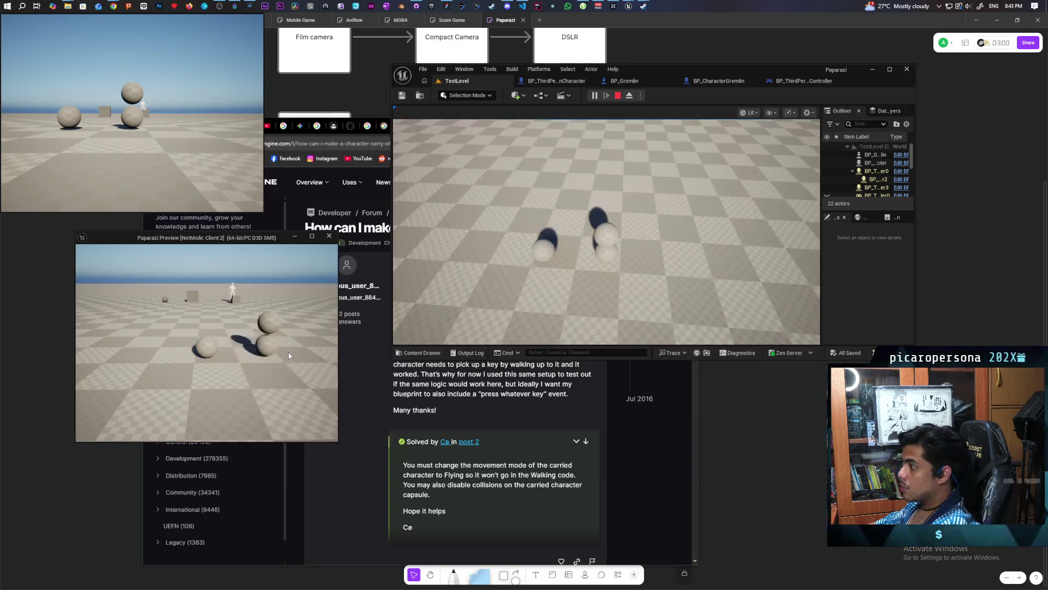
key(w)
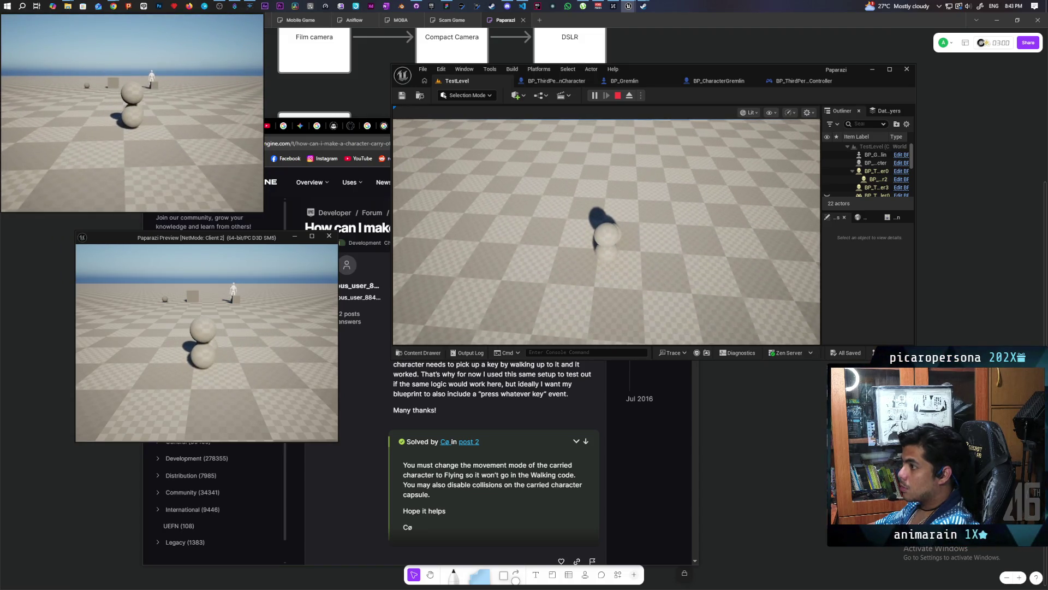
Step: Test the carry action from the other client, then stop the multiplayer PIE session
key(w)
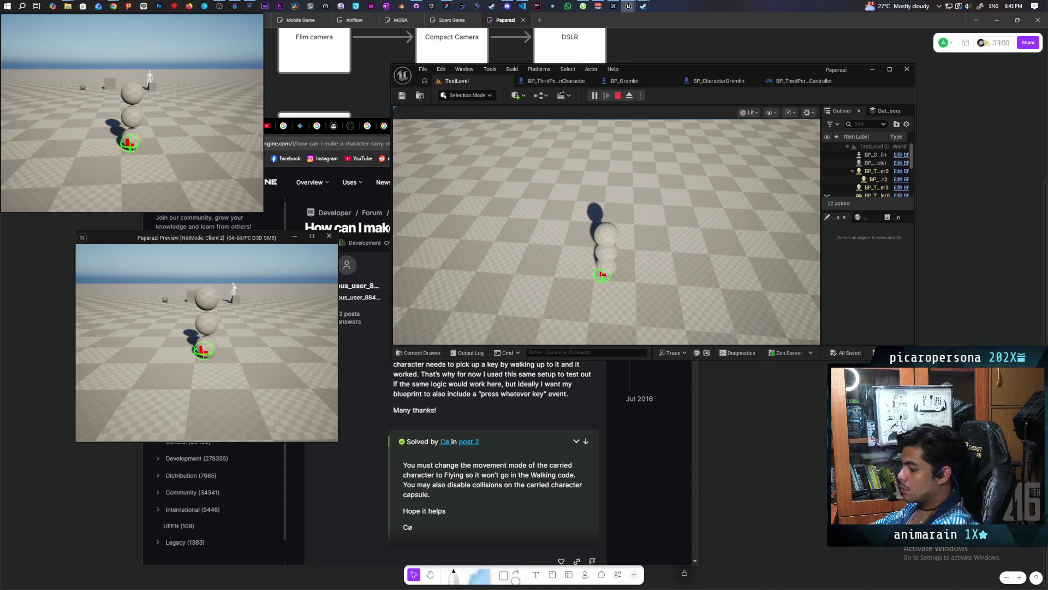
key(alt+Tab)
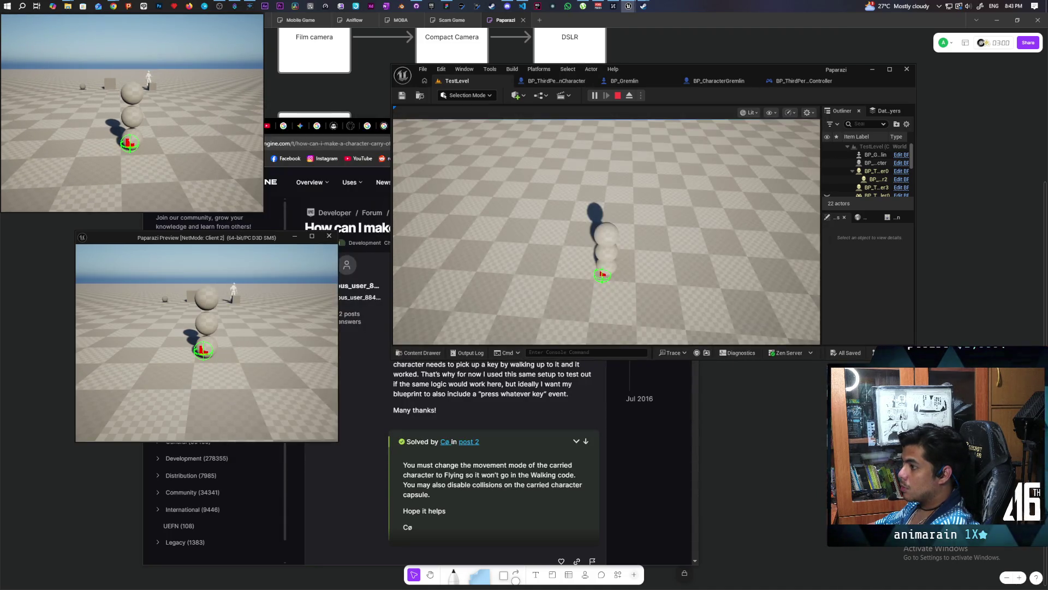
key(w)
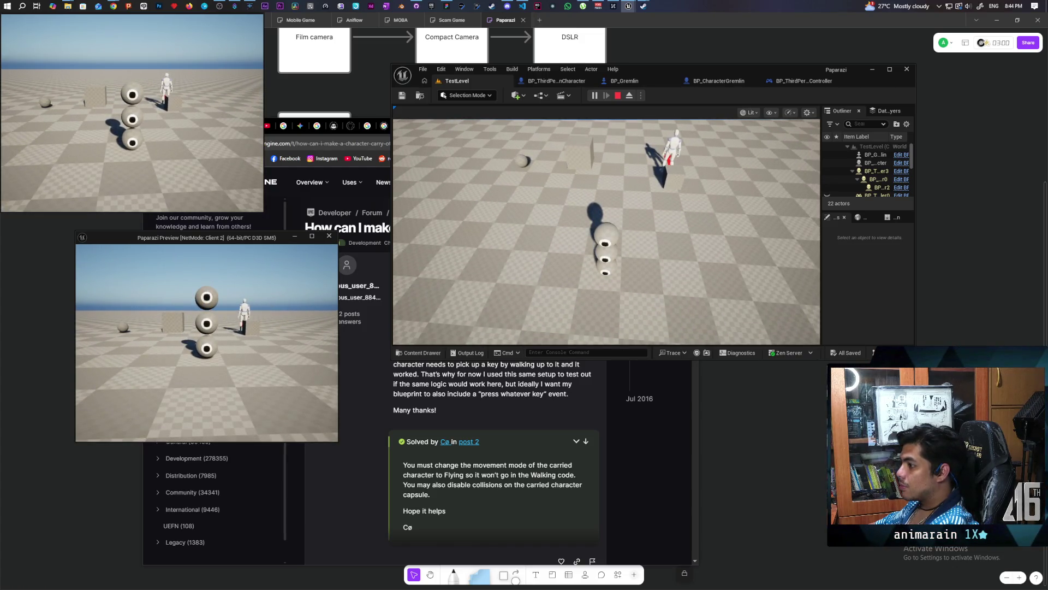
key(Escape)
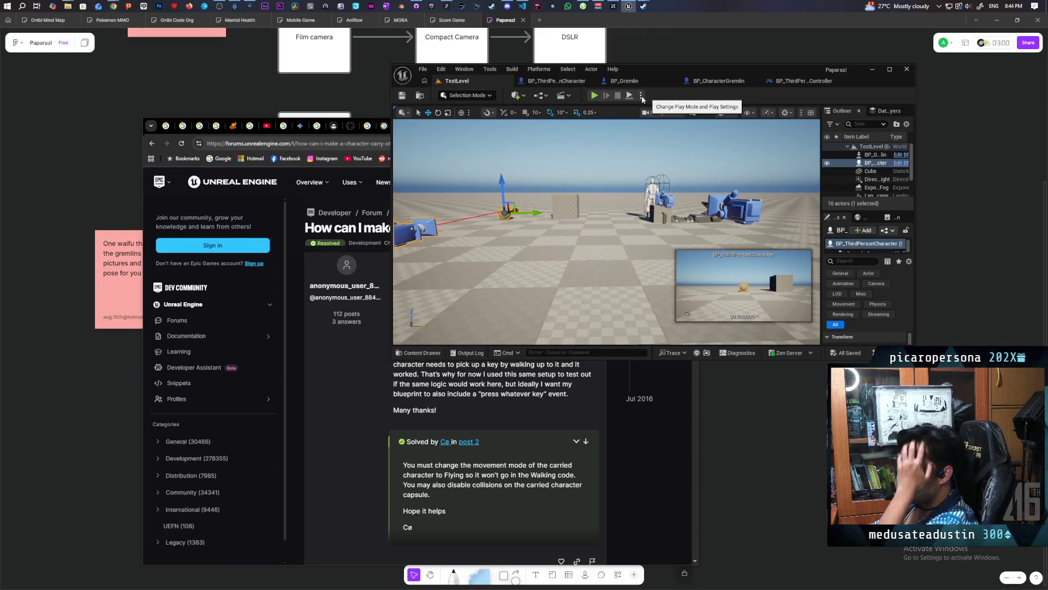
Step: Bring GitHub Desktop forward and scroll through the 243 changed files on MPlayerConnects
click(418, 6)
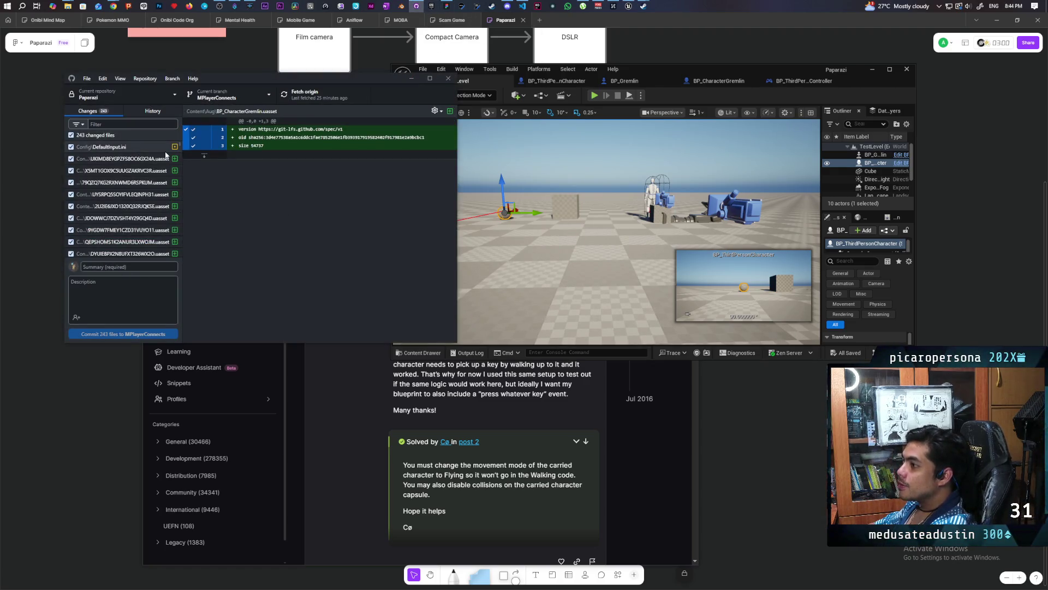
scroll(128, 210, down, 5)
scroll(133, 196, down, 10)
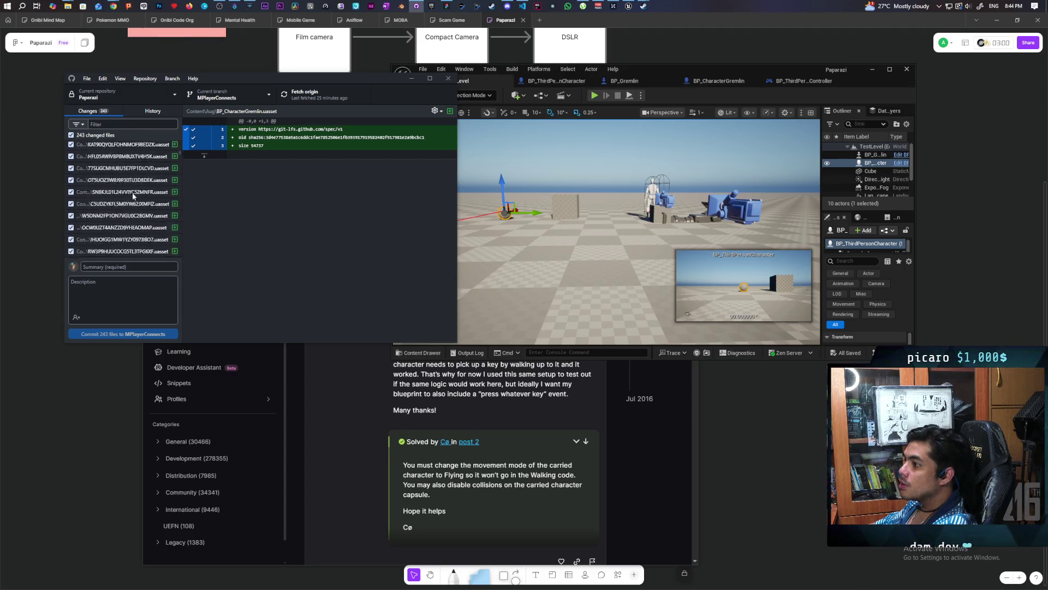
scroll(133, 195, down, 10)
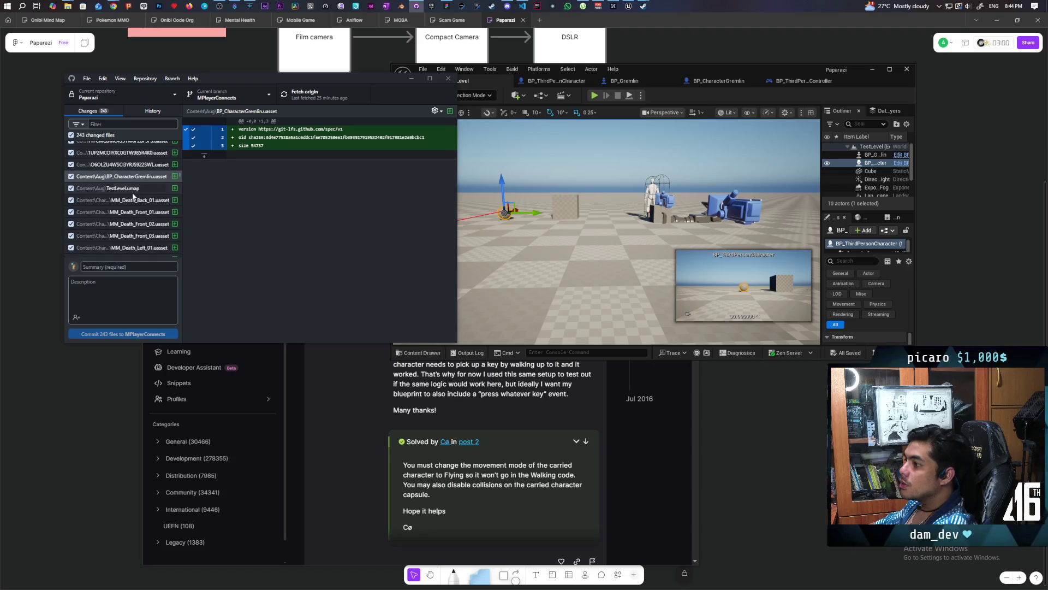
scroll(133, 196, down, 5)
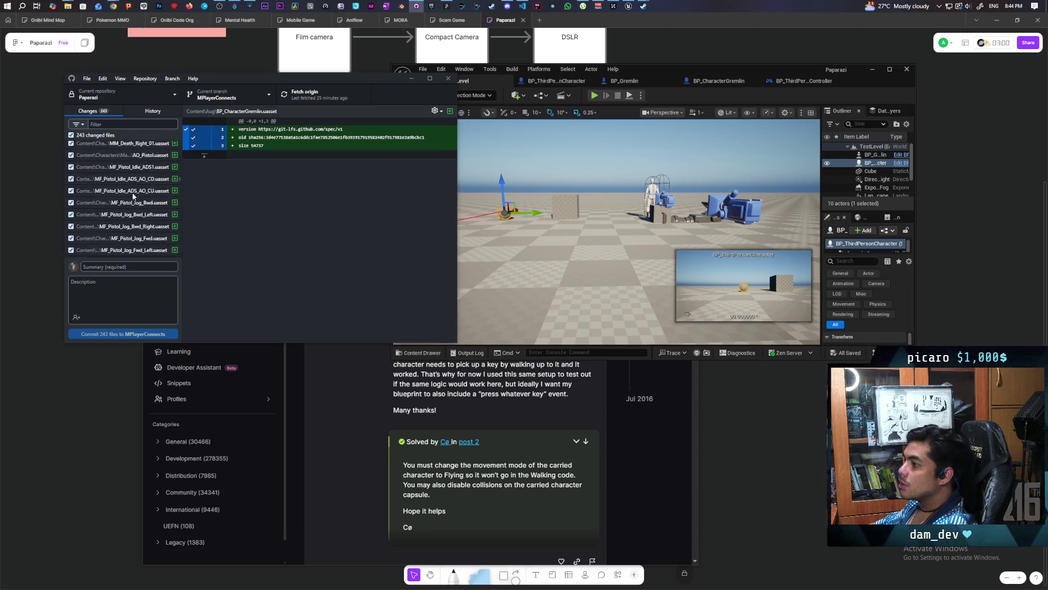
scroll(133, 196, down, 5)
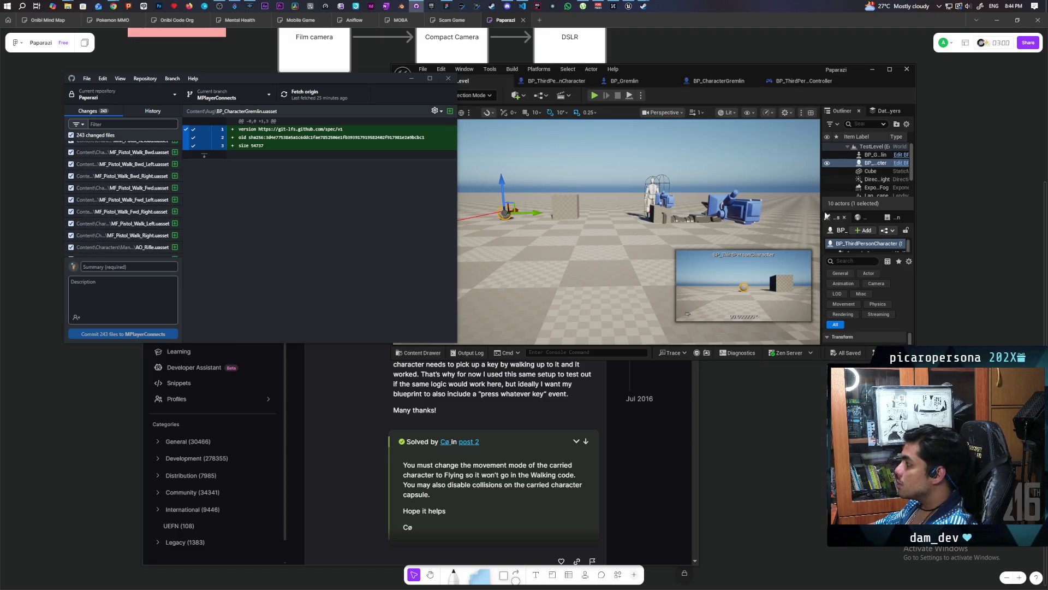
Step: Widen the panels, review more of the changed files, then bring up the branch list
mouse_move(823, 195)
mouse_down()
mouse_move(719, 195)
mouse_move(735, 195)
mouse_up()
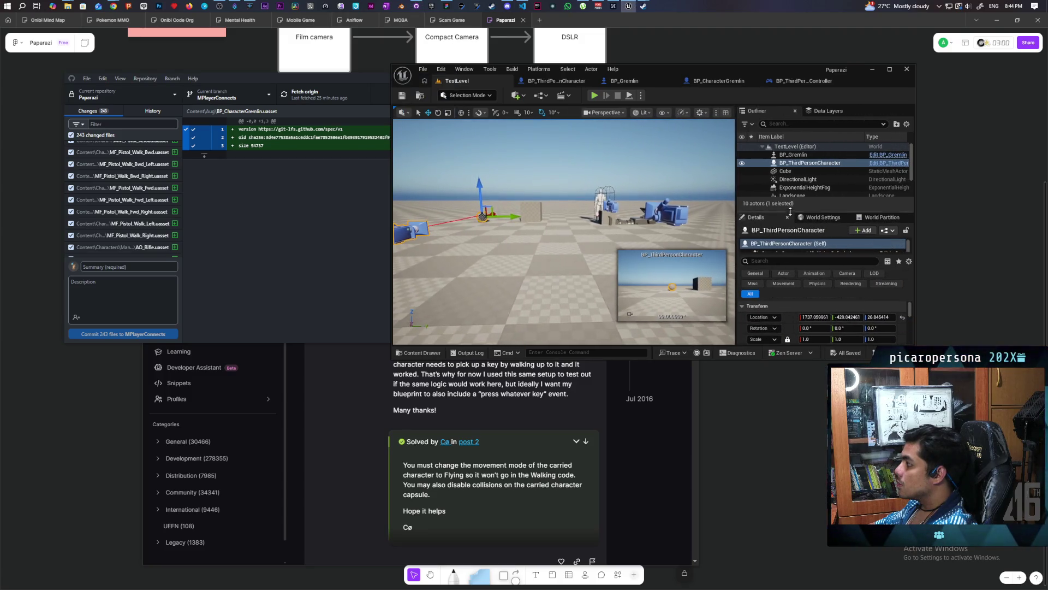
click(874, 217)
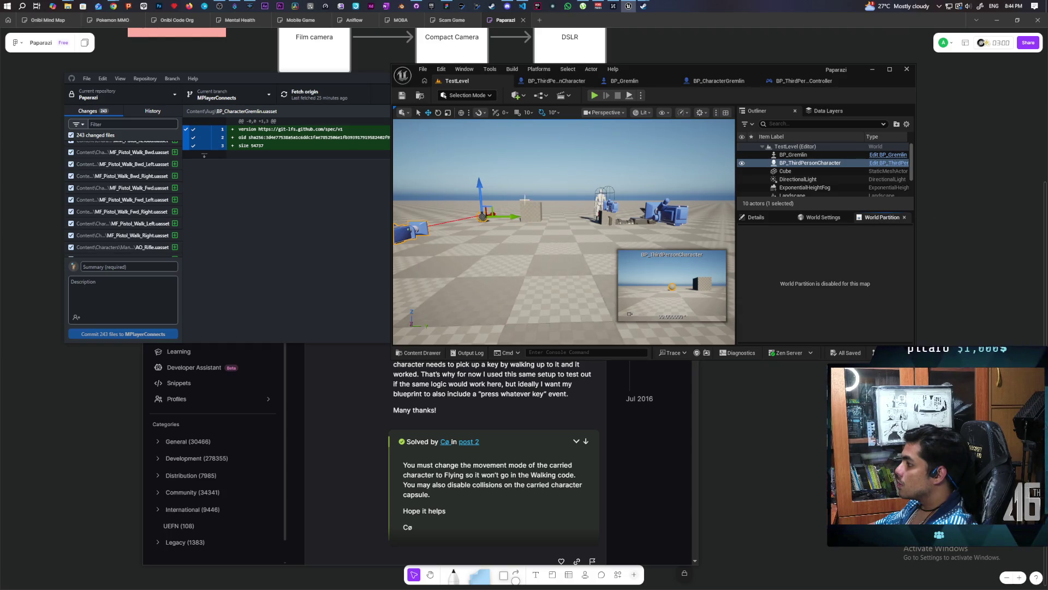
scroll(132, 212, down, 10)
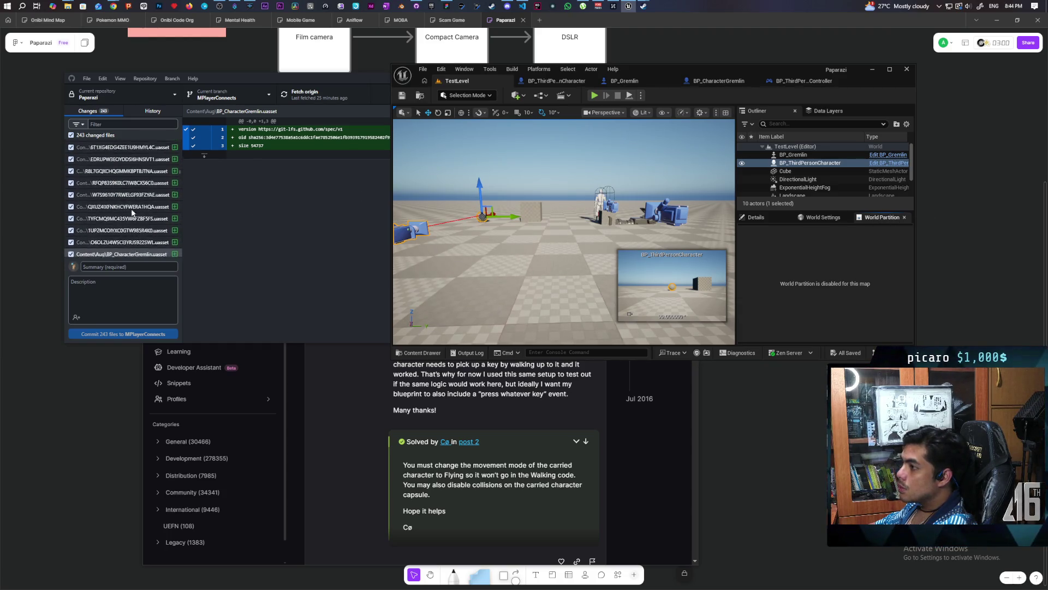
scroll(133, 212, down, 10)
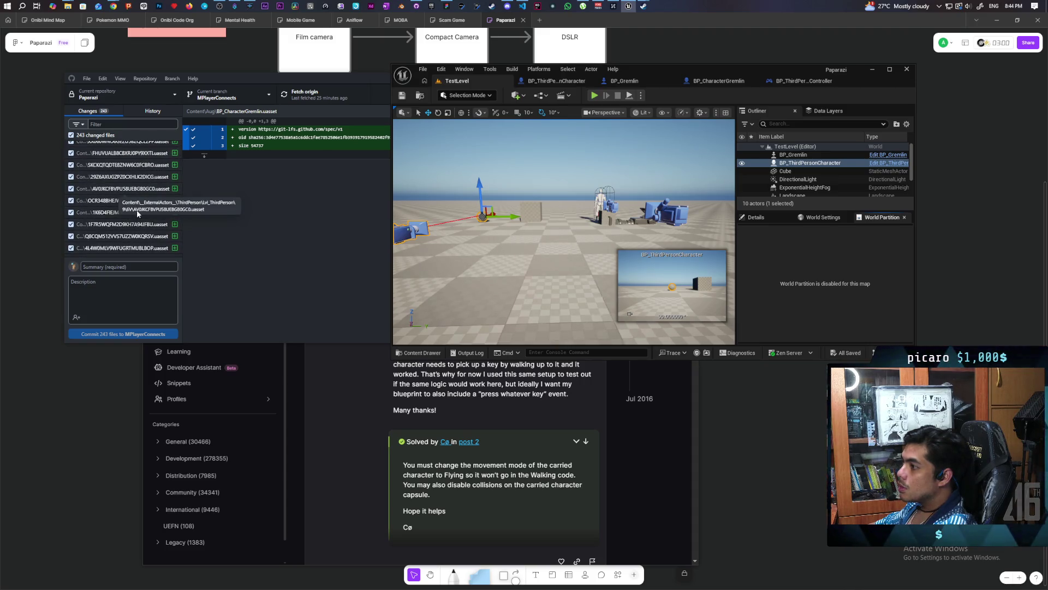
scroll(126, 216, down, 10)
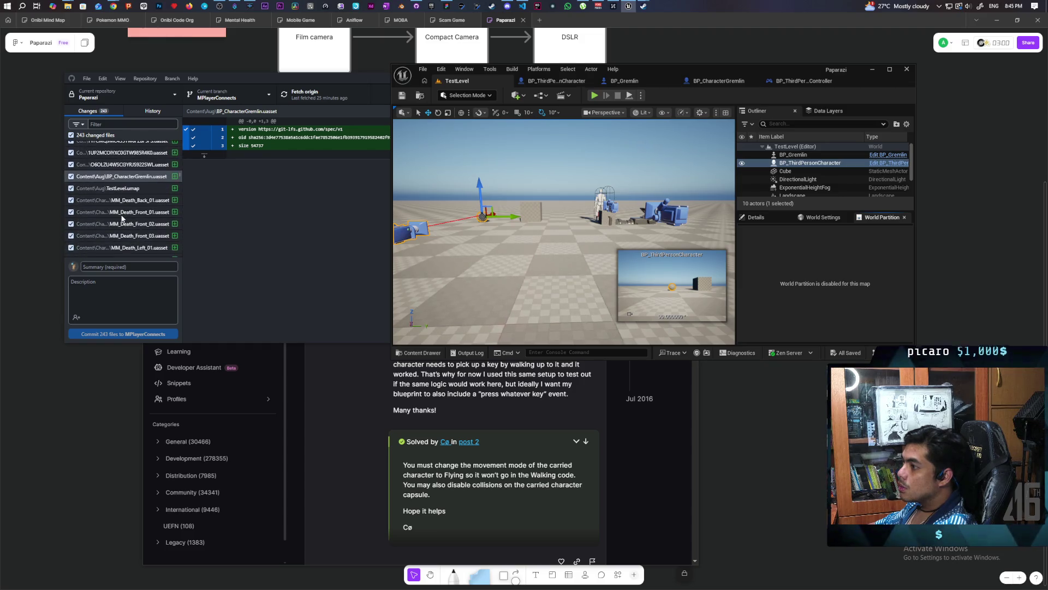
scroll(122, 218, down, 10)
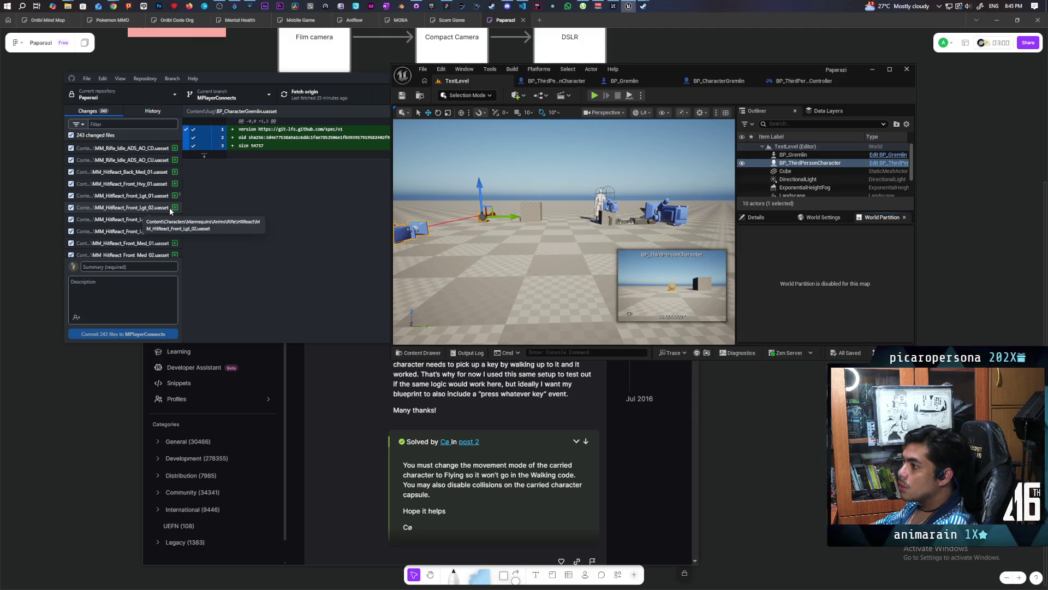
click(128, 267)
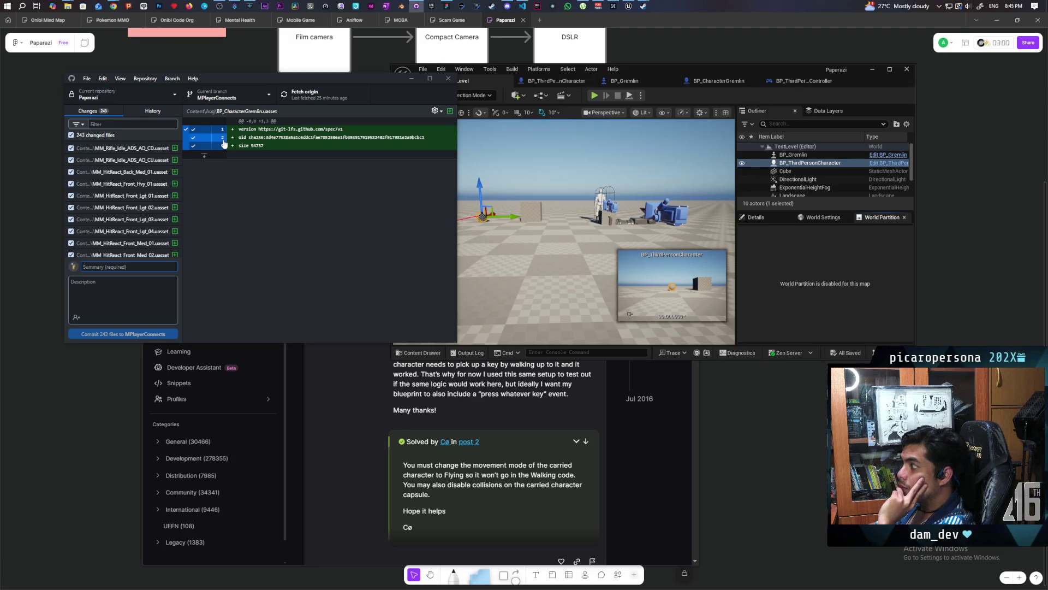
click(245, 98)
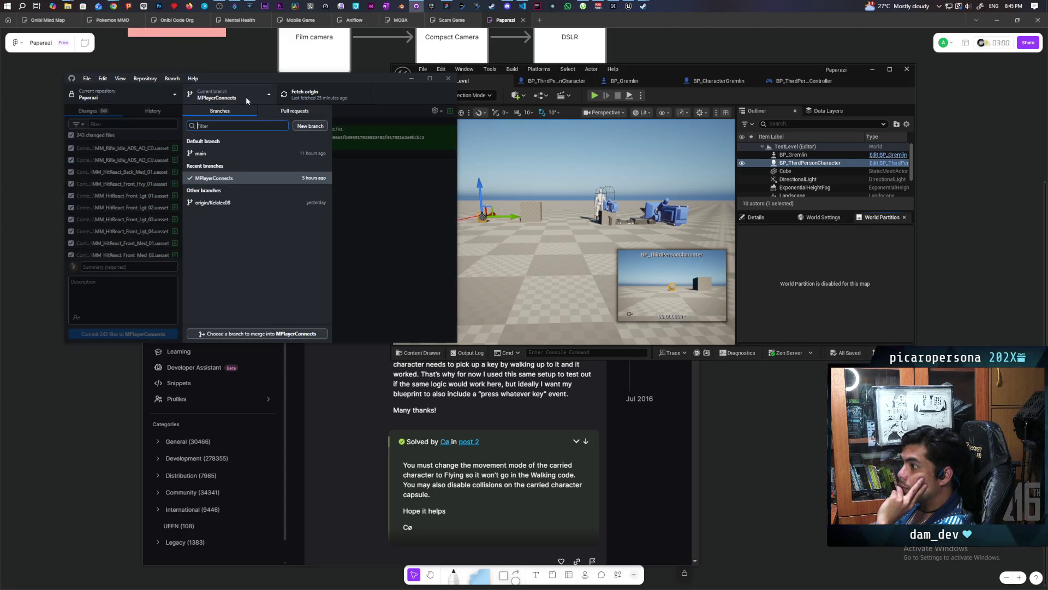
Step: Switch to the main branch, bringing the uncommitted changes along
click(218, 156)
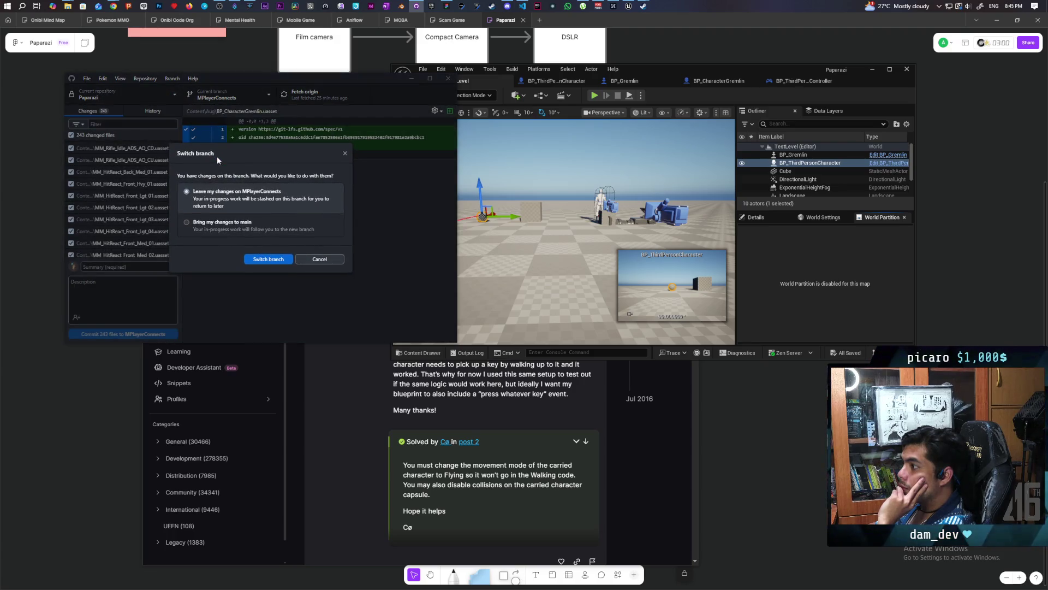
click(219, 224)
click(260, 260)
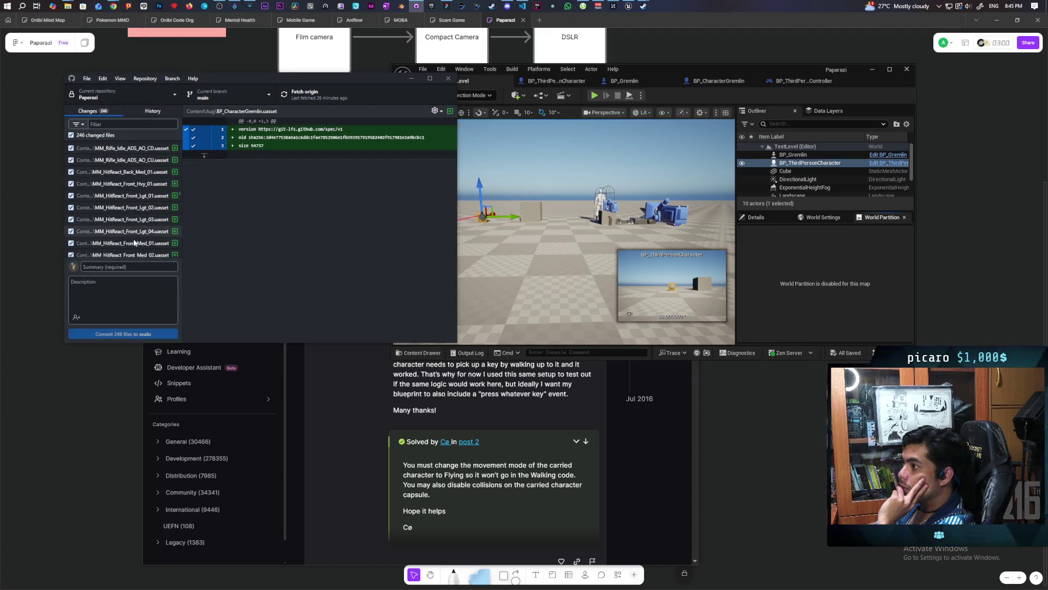
scroll(155, 204, down, 5)
scroll(155, 205, up, 5)
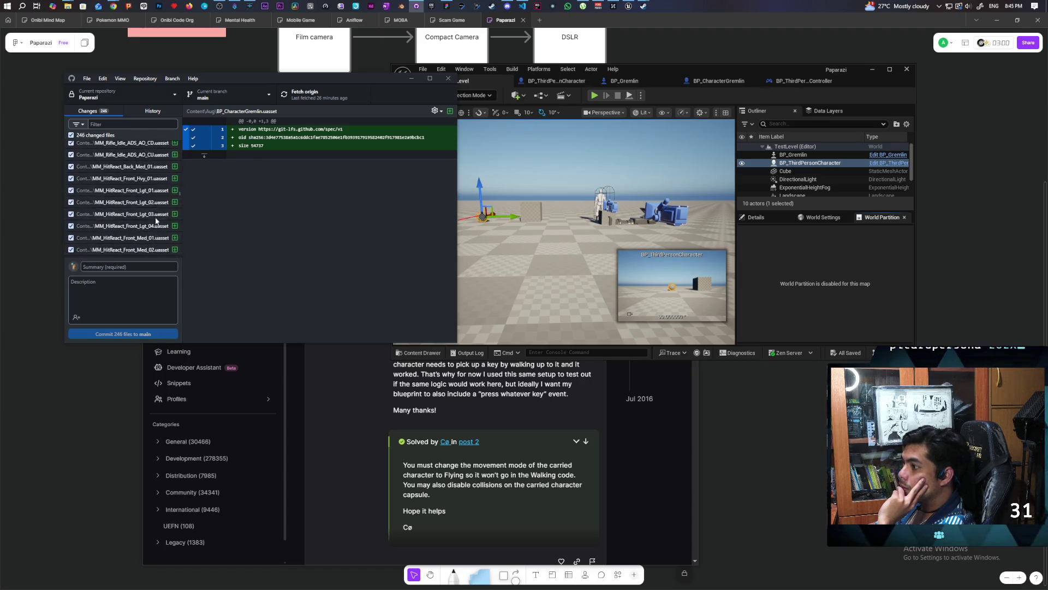
Step: Commit all 246 files to main with the summary 'added piggyback trenchcoat prototype'
click(144, 267)
text(added)
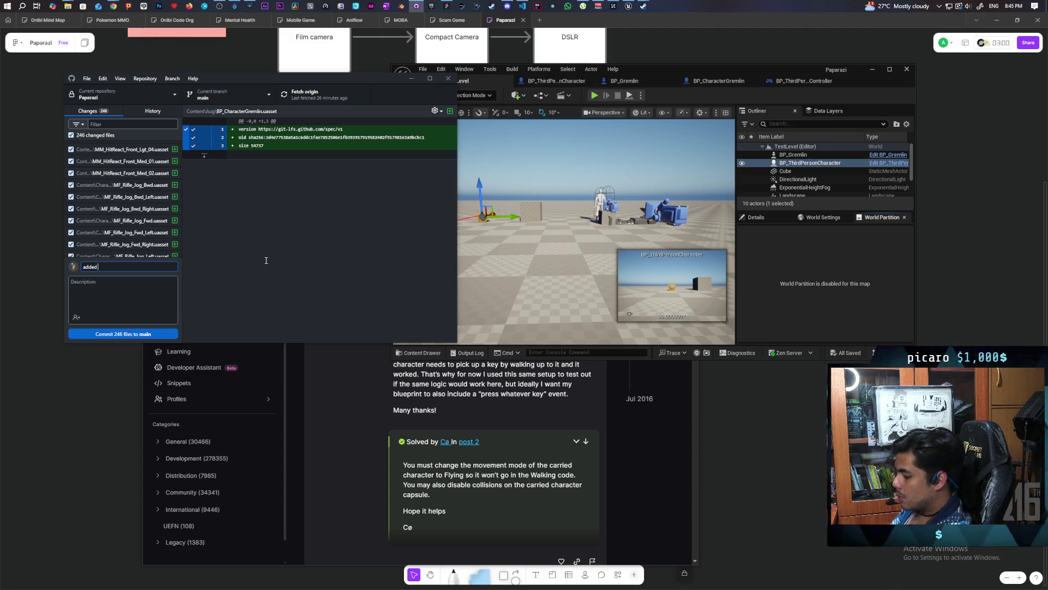
text(p)
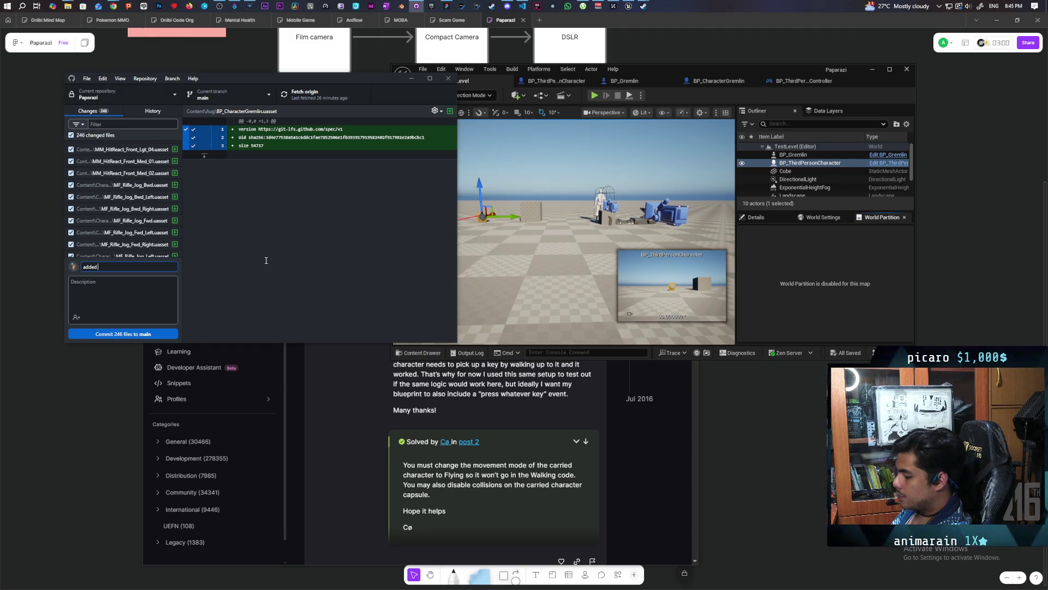
text(back trench)
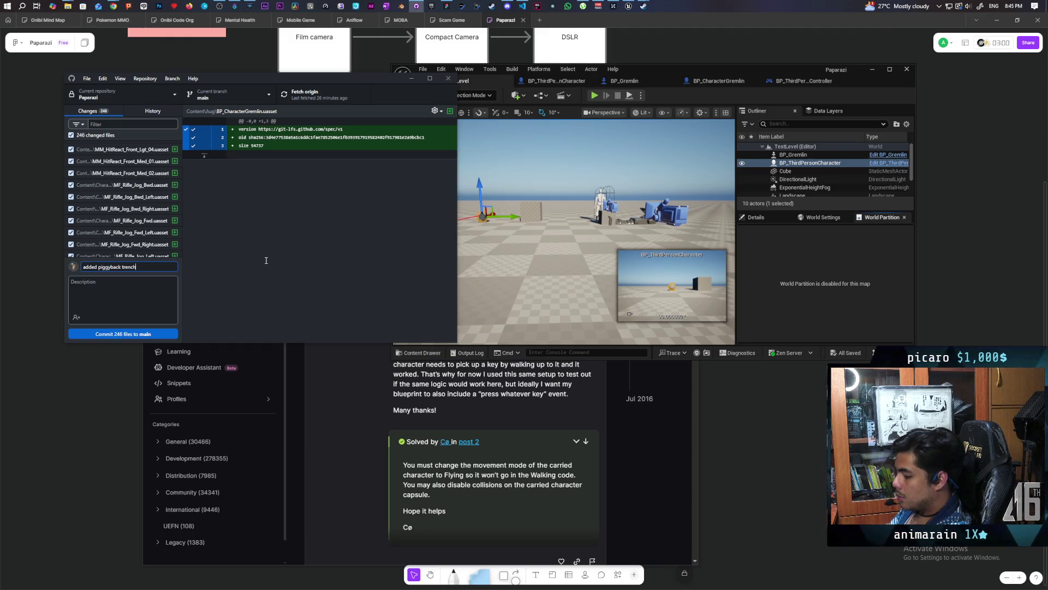
text(coat pro)
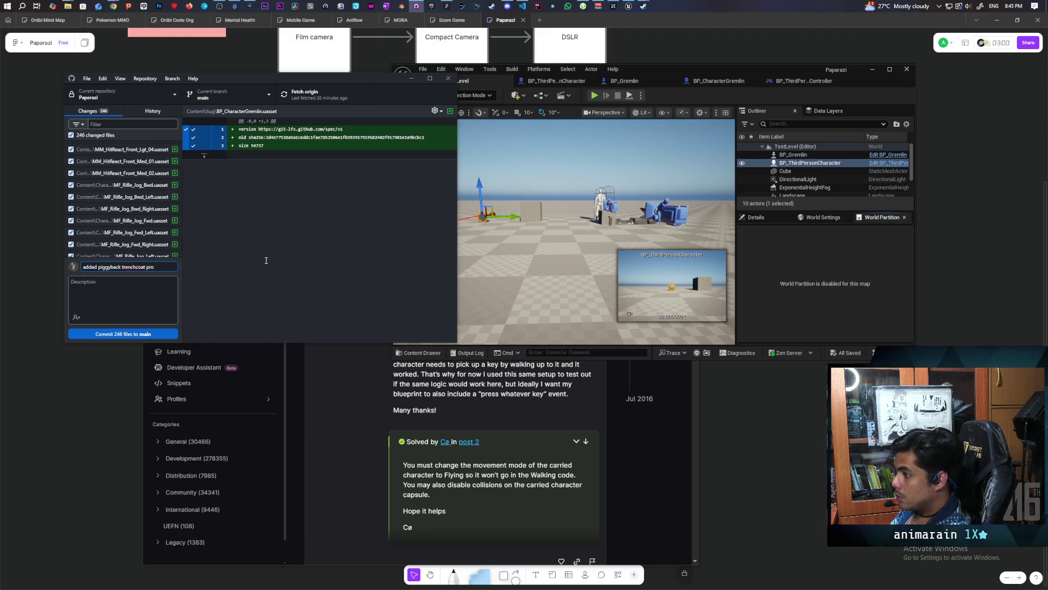
text(totype)
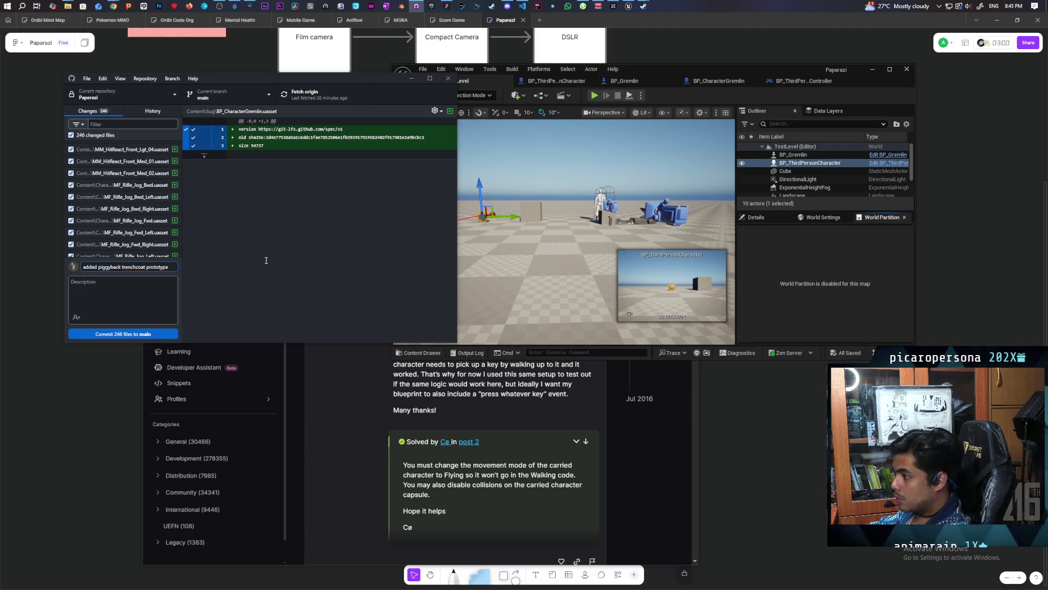
click(154, 334)
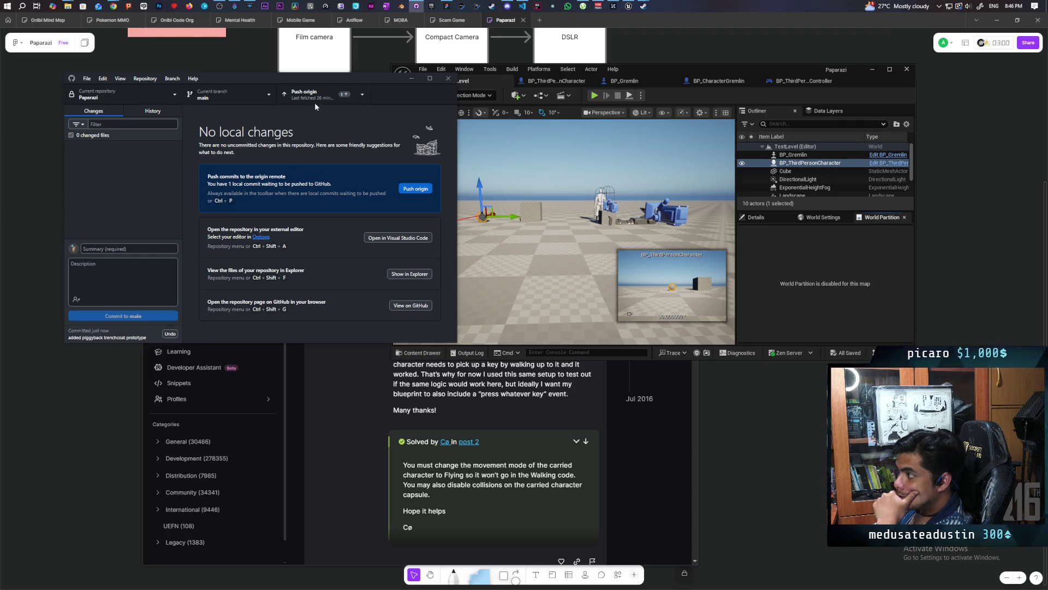
Step: Push the new main commit, close the Unreal editor, and open the repository folder in Explorer
click(314, 102)
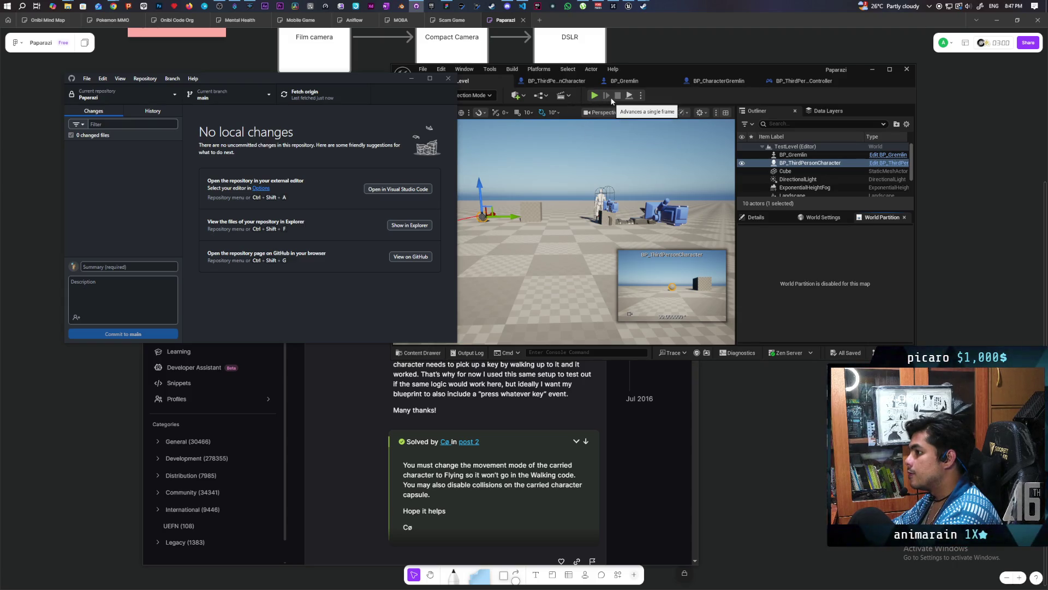
click(660, 97)
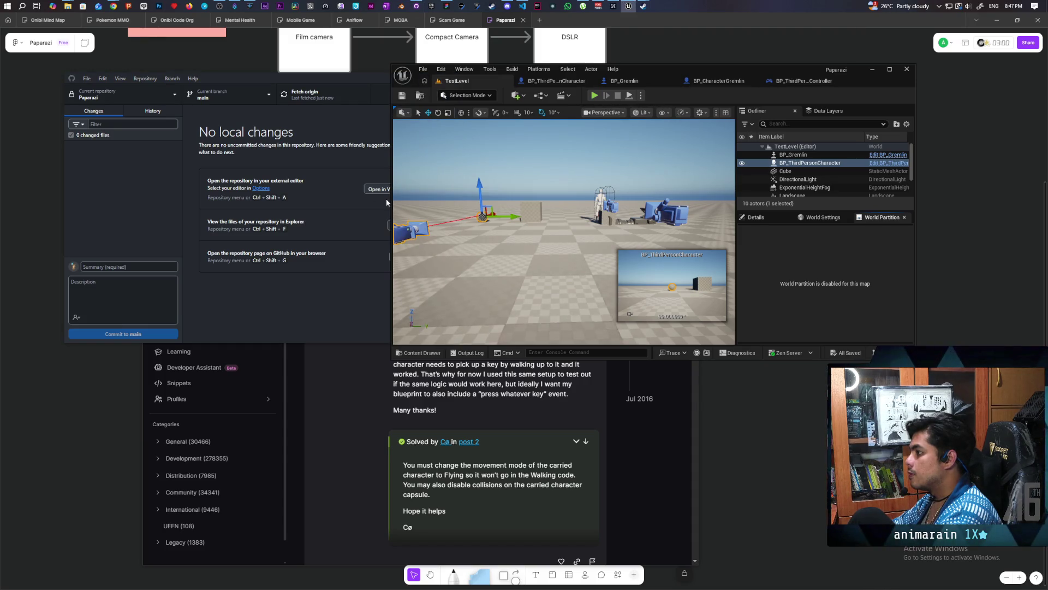
click(910, 75)
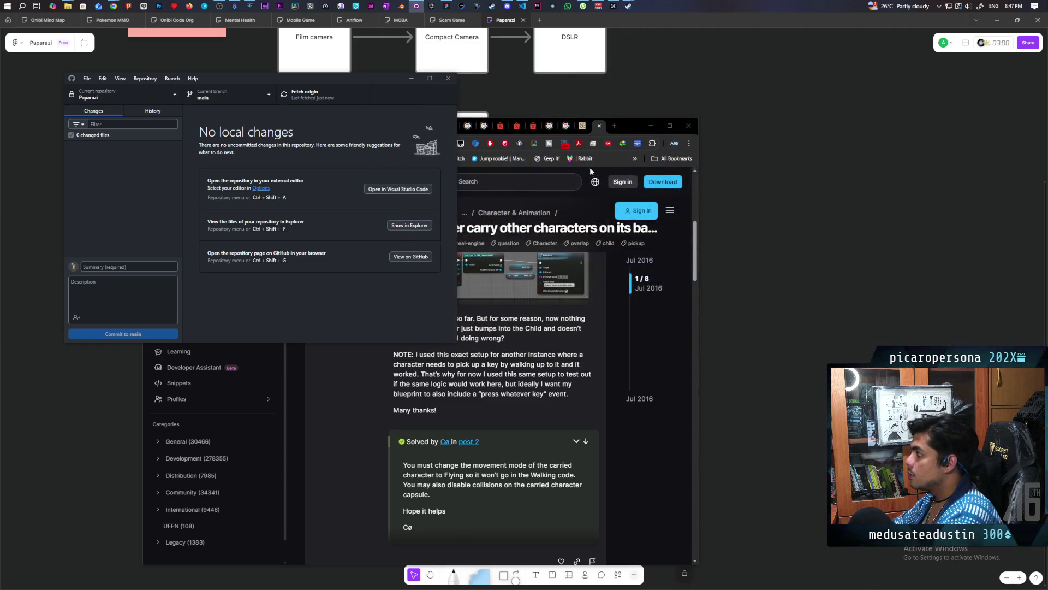
click(418, 225)
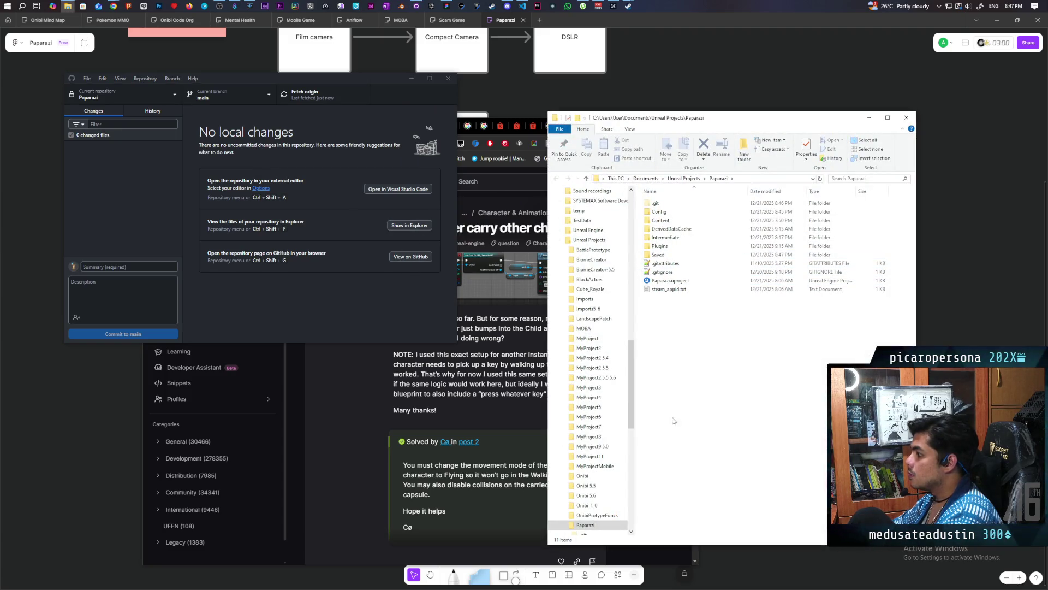
Step: Open BaseEditorPerProjectUserSettings.ini from C:\Program Files\Epic Games\UE_5.7\Engine\Config
click(616, 178)
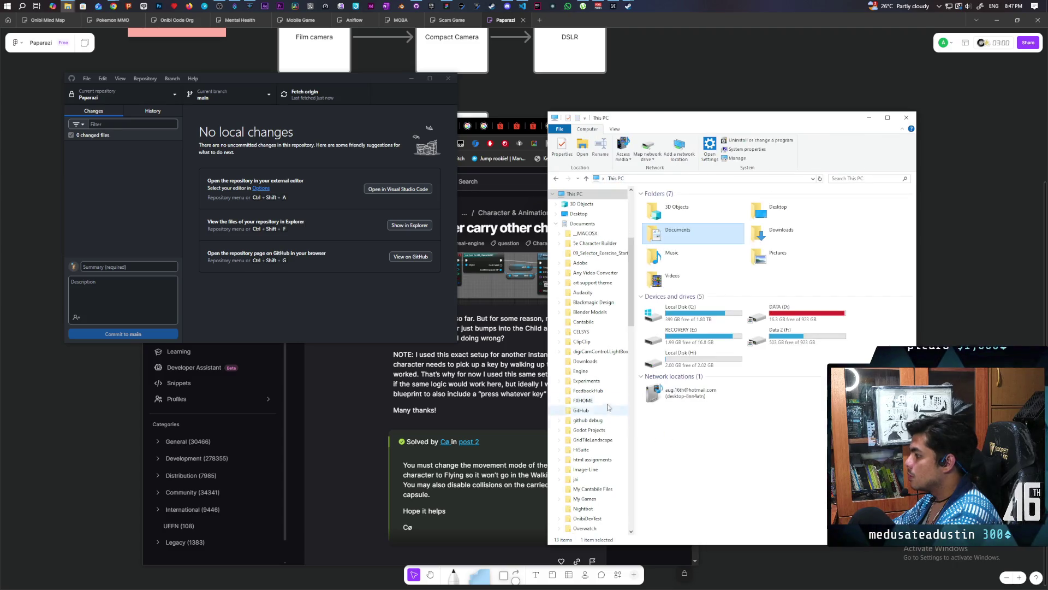
double_click(683, 312)
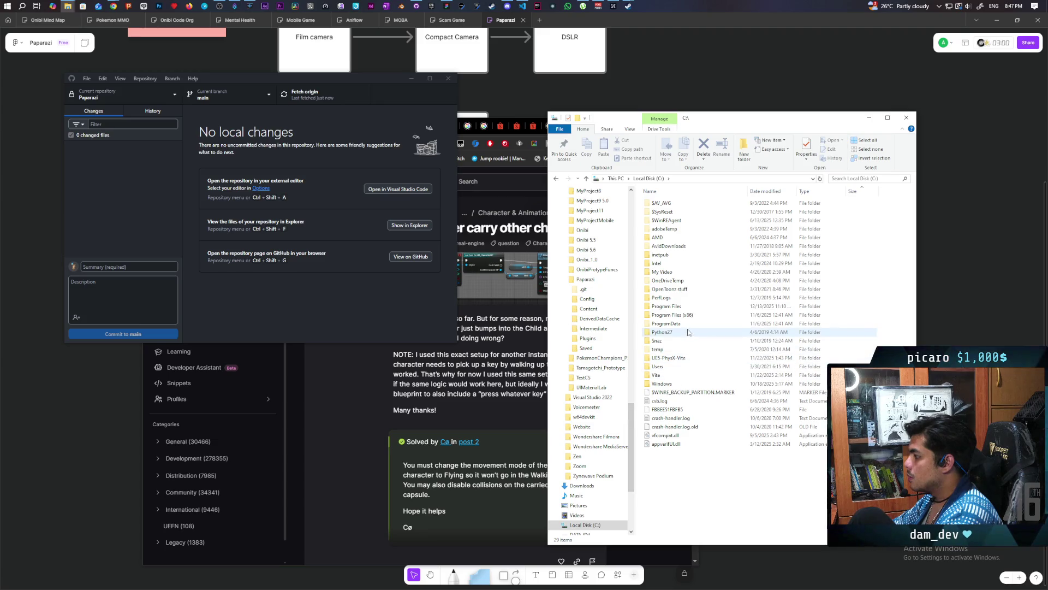
double_click(681, 312)
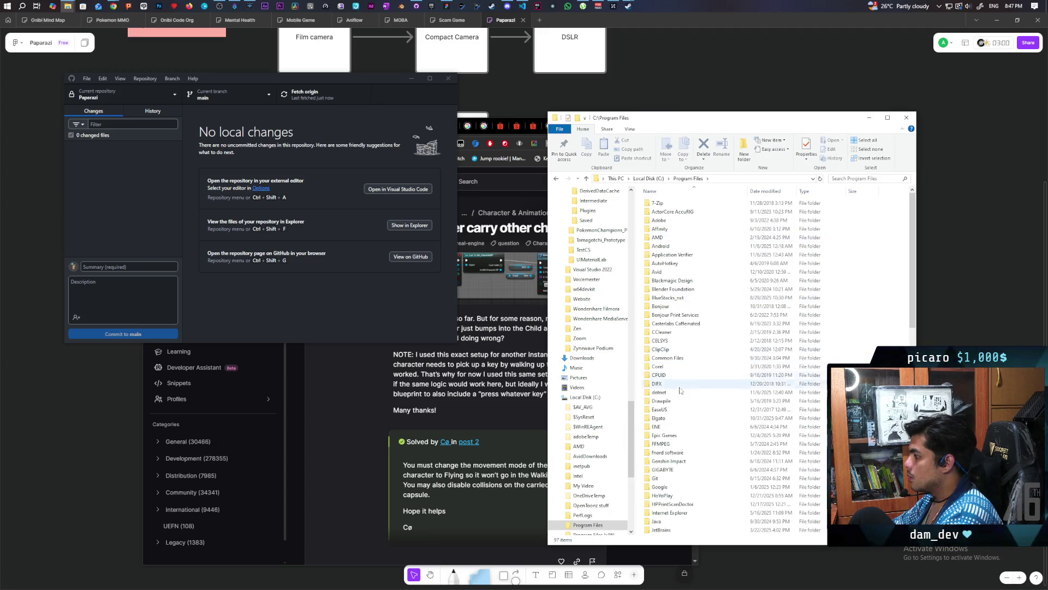
scroll(689, 437, down, 2)
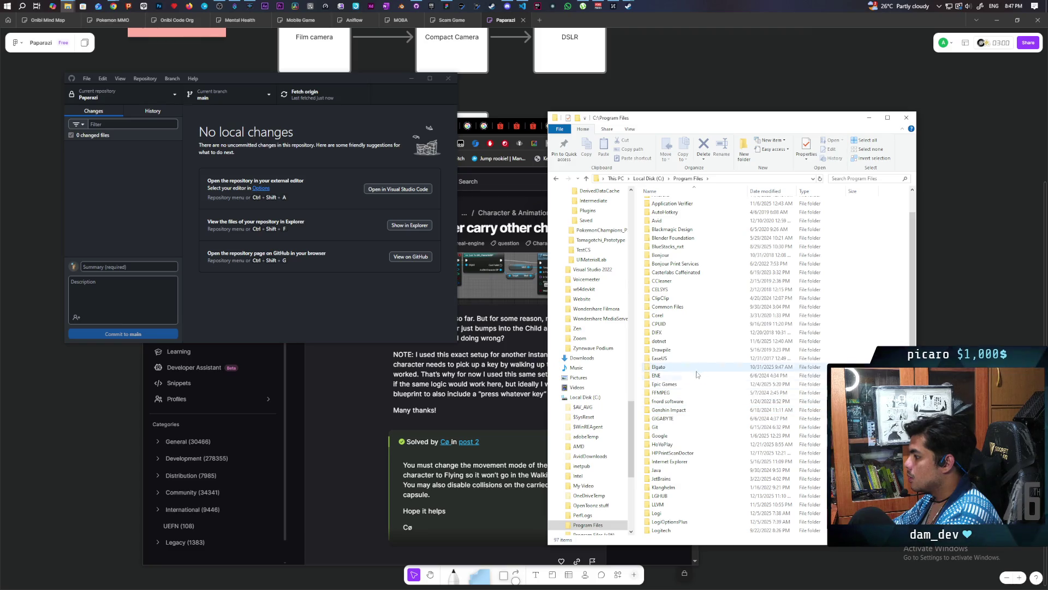
double_click(666, 384)
double_click(665, 238)
double_click(692, 211)
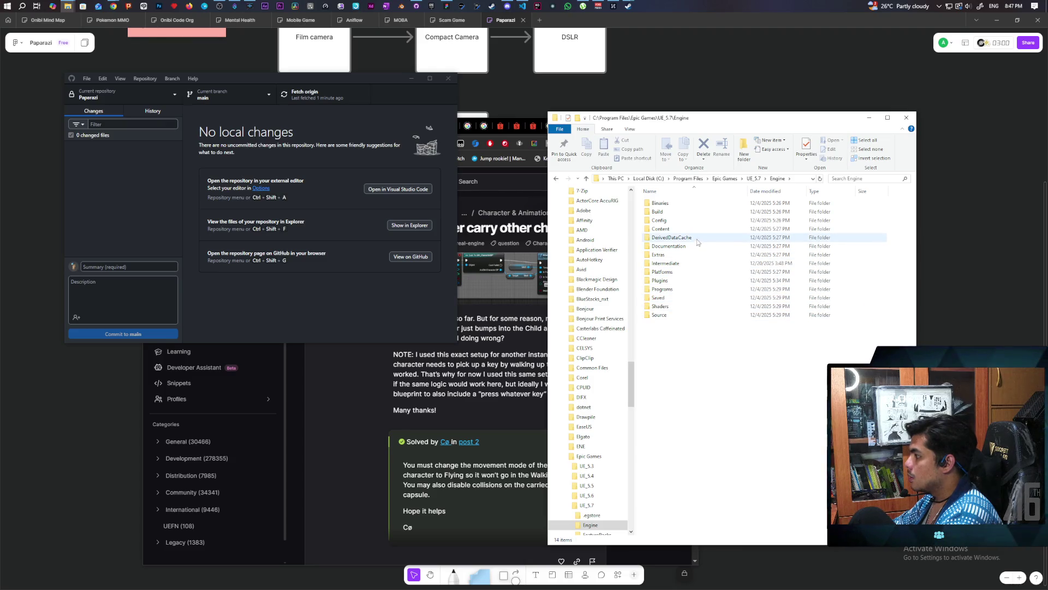
double_click(696, 221)
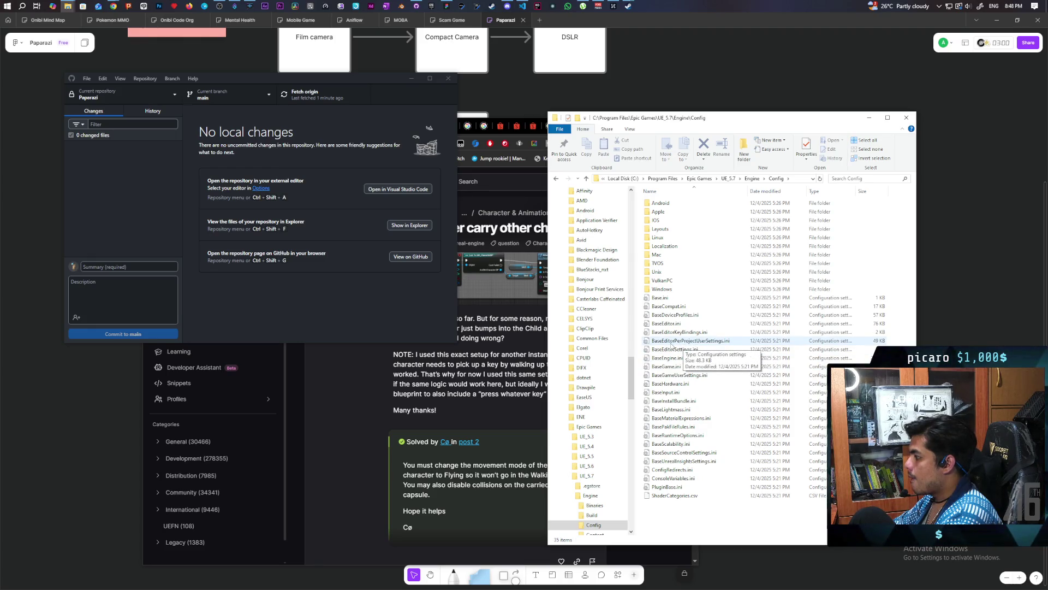
double_click(671, 343)
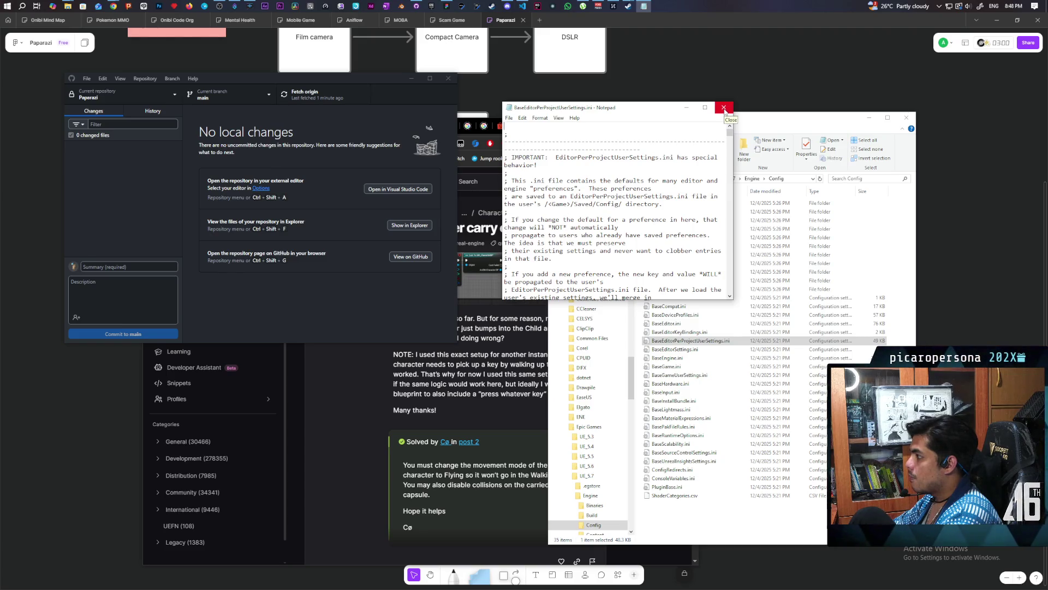
Step: Skim the ini in maximized Notepad, close it, and reopen it via Edit with Notepad++
double_click(654, 106)
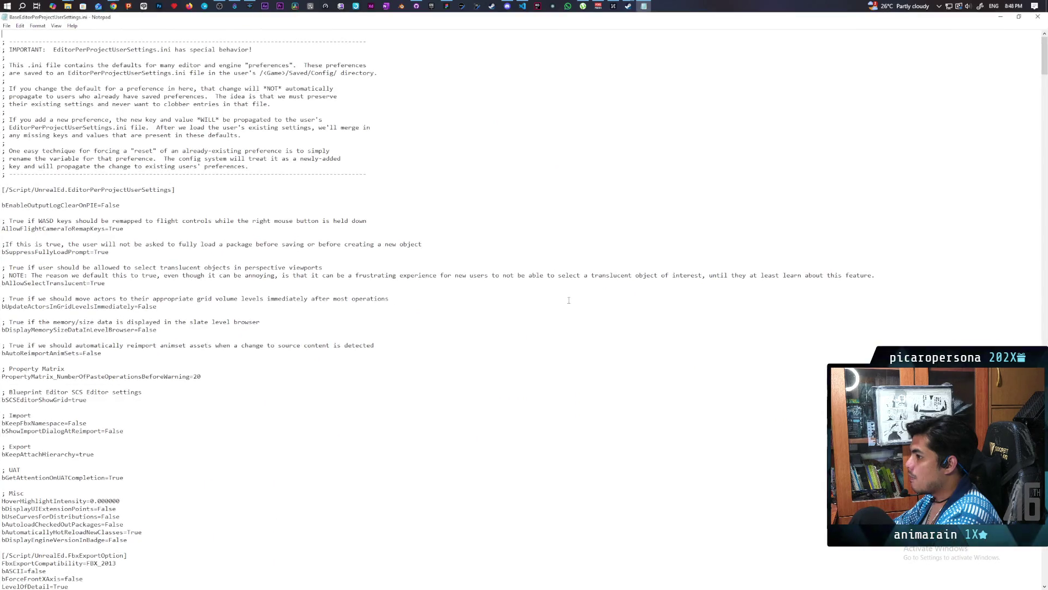
scroll(245, 241, down, 20)
scroll(245, 240, down, 10)
click(1038, 17)
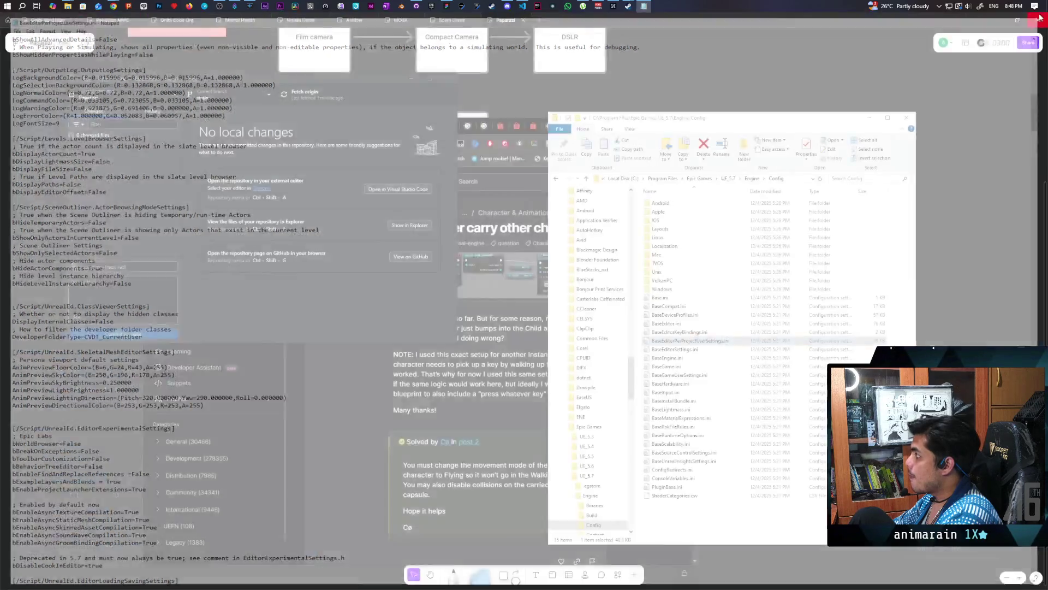
right_click(668, 342)
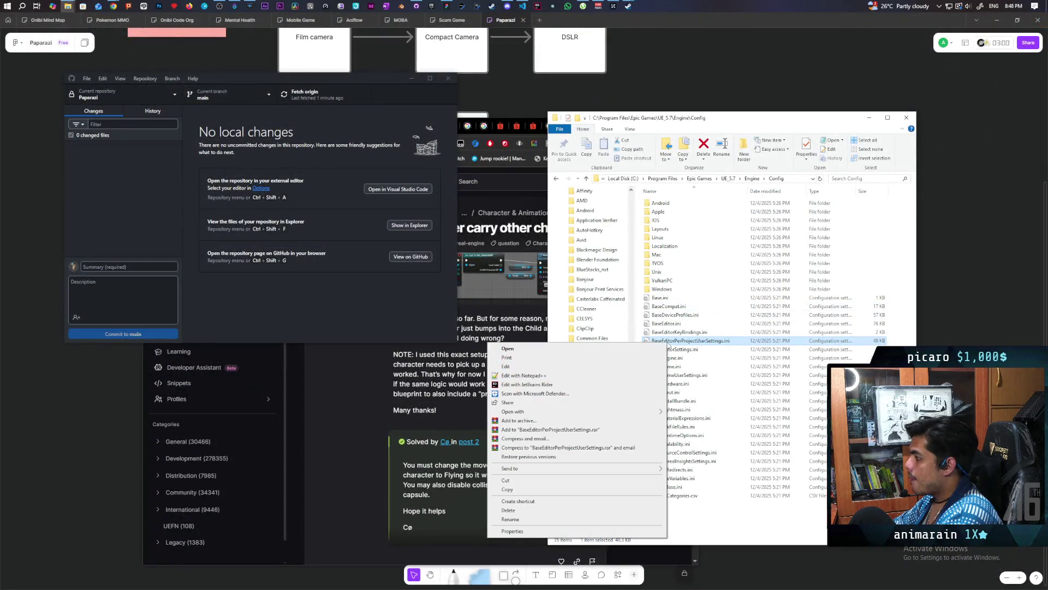
click(546, 375)
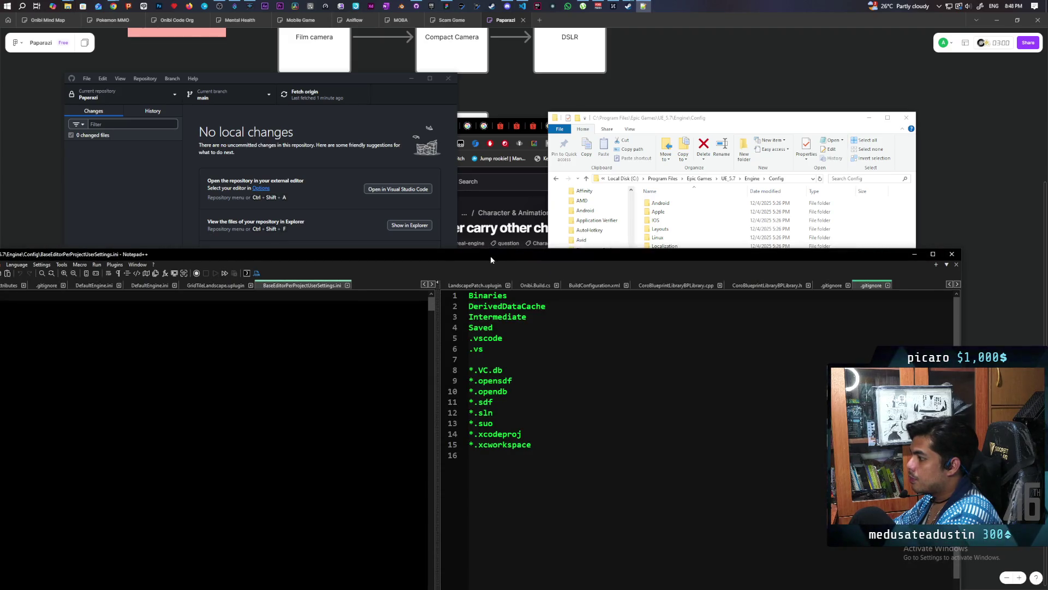
Step: Search the file for 'blueprint' and step through matches to [BlueprintSpawnNodes] at line 795
mouse_move(490, 255)
mouse_down()
mouse_move(659, 89)
mouse_move(670, 38)
mouse_up()
scroll(355, 334, up, 2)
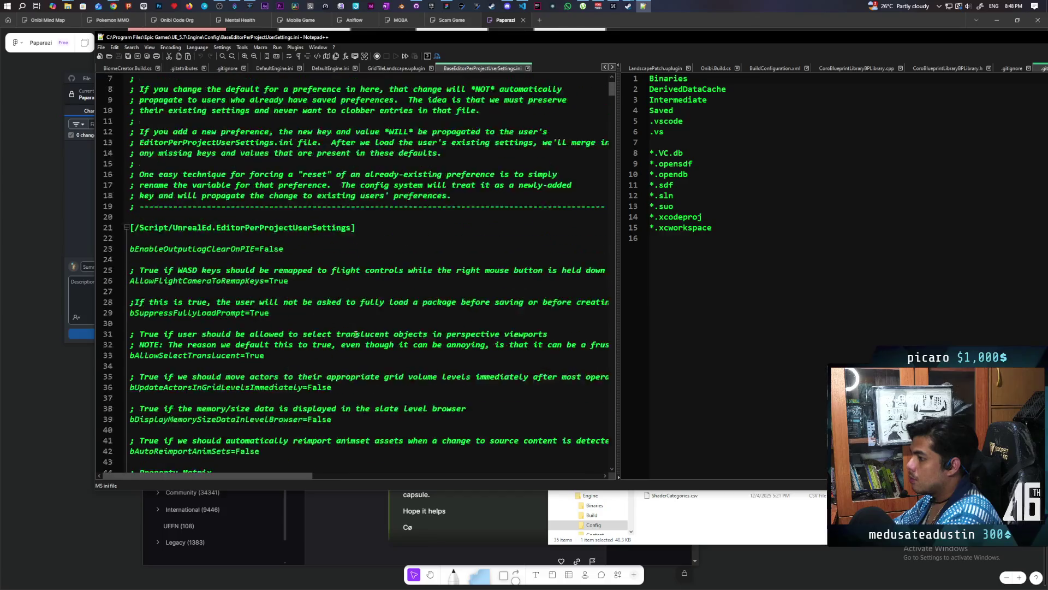
scroll(355, 334, up, 2)
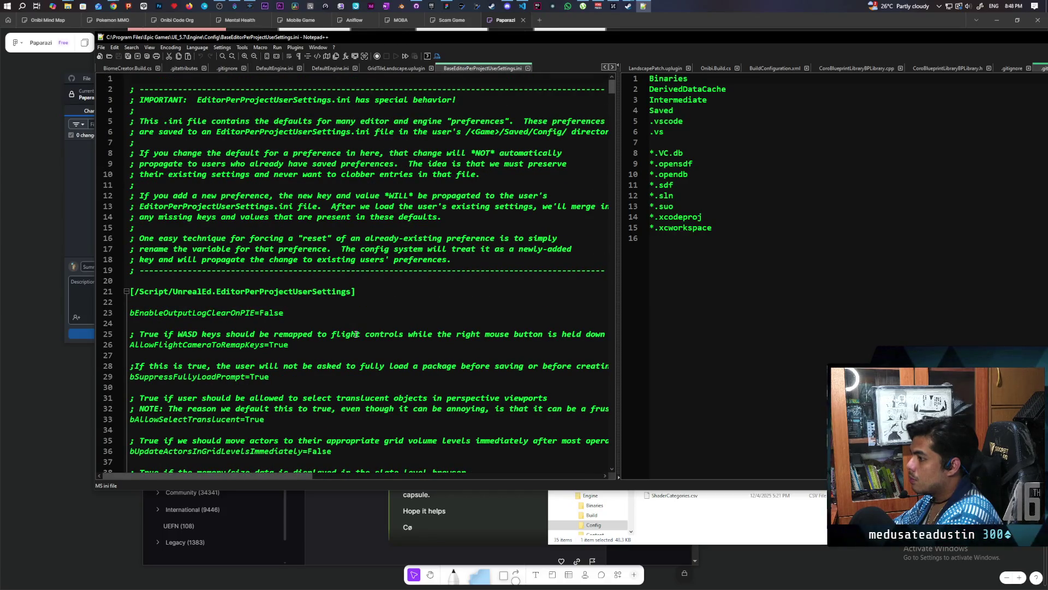
key(ctrl+f)
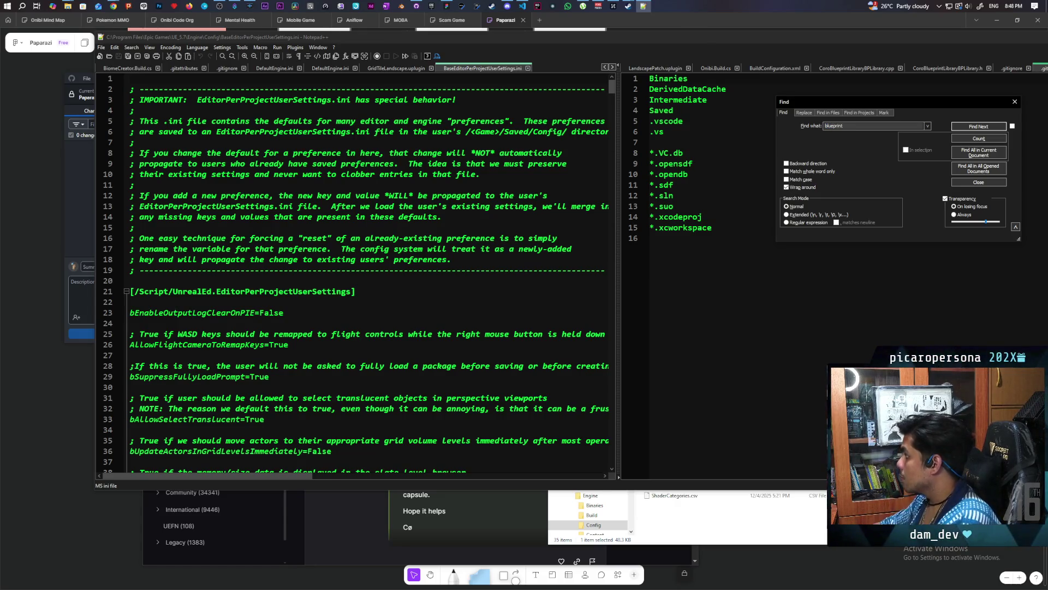
click(959, 129)
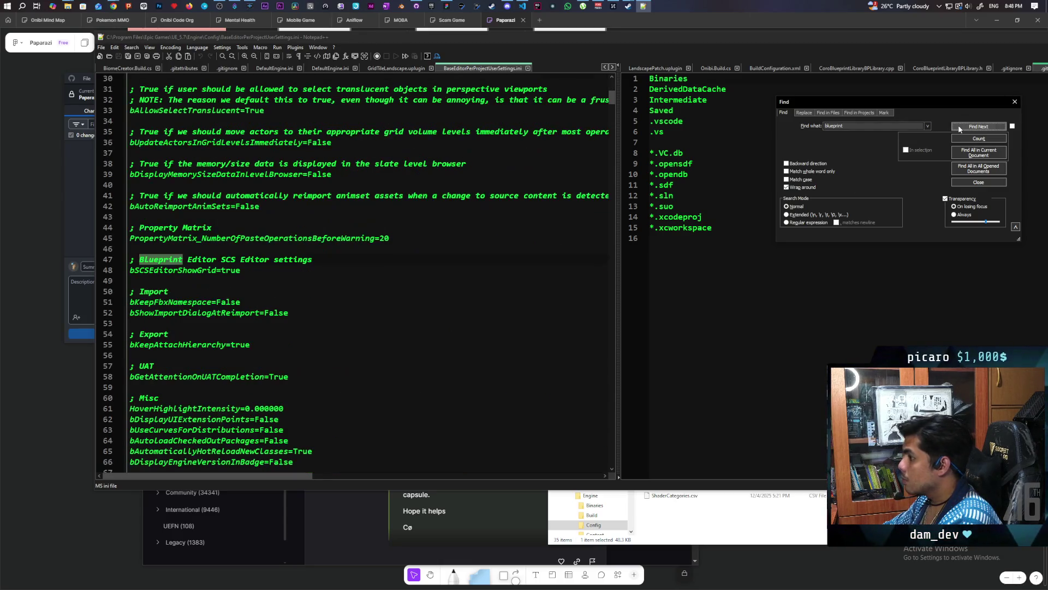
click(959, 128)
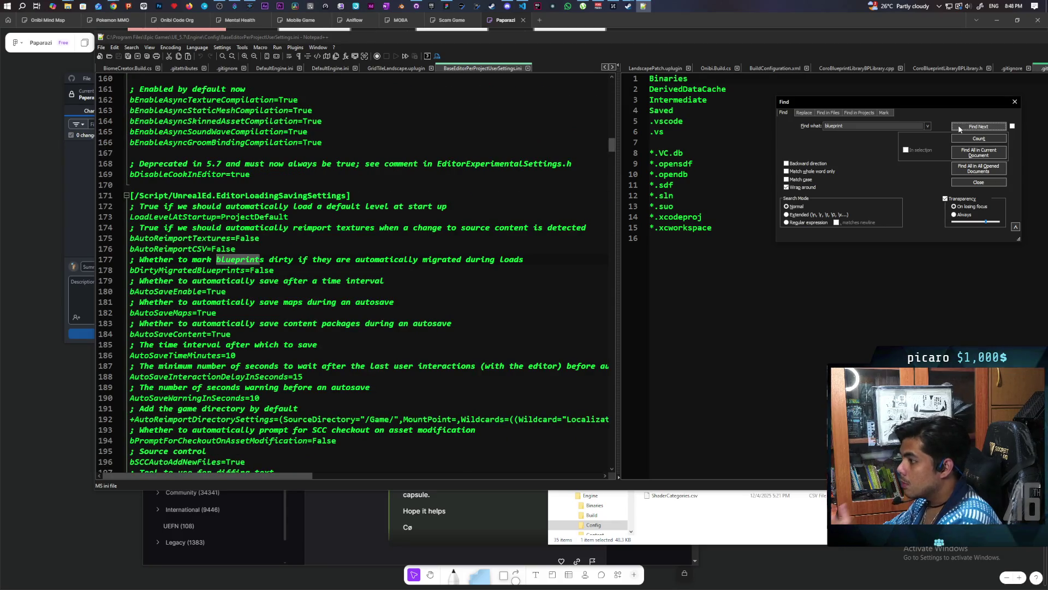
click(959, 128)
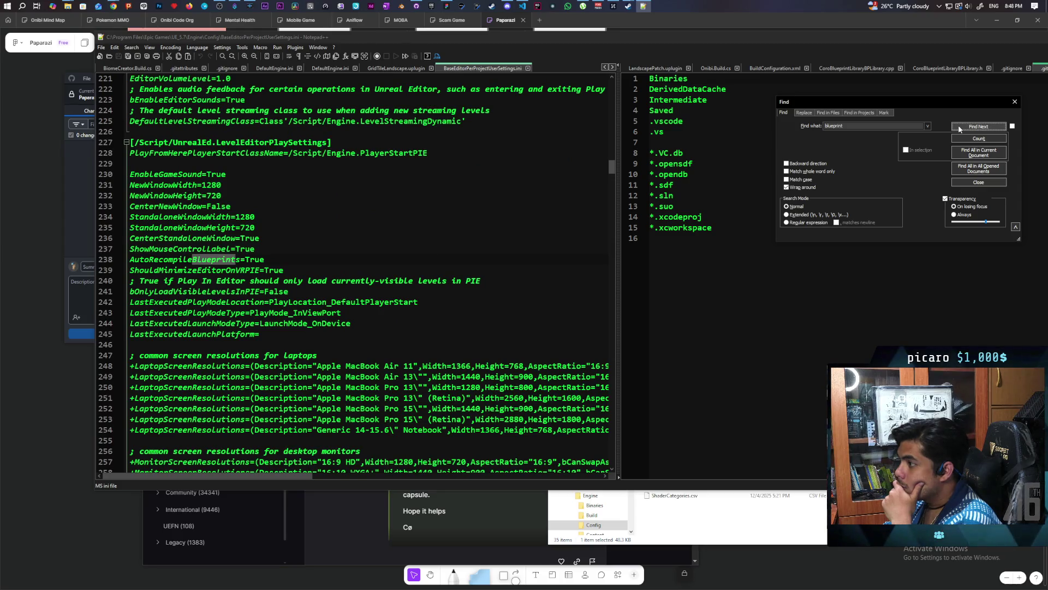
click(959, 128)
click(959, 128)
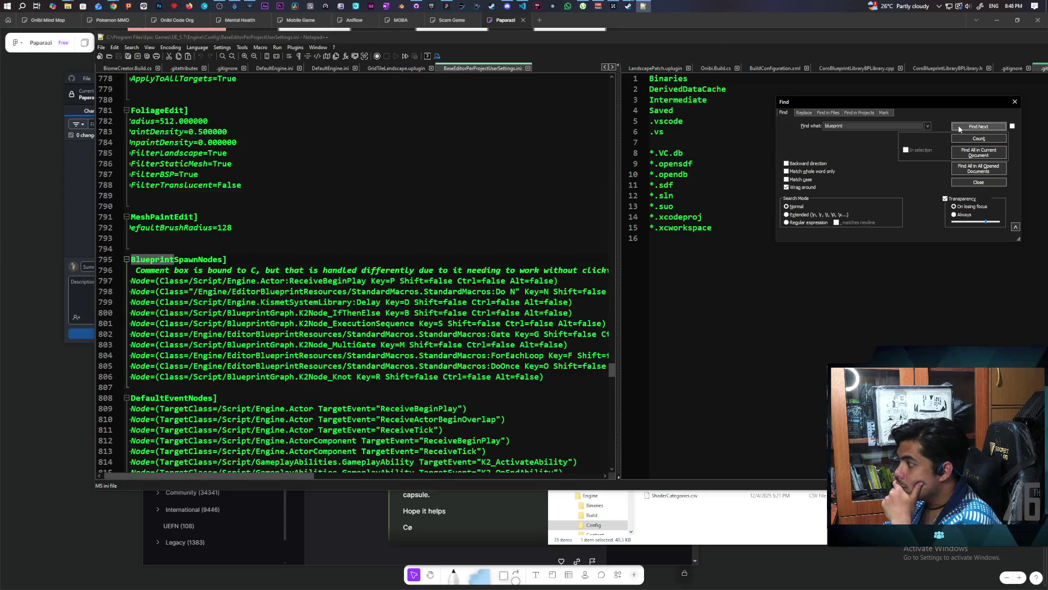
Step: Widen the left editor pane and shift the window left to read full lines
scroll(505, 293, down, 3)
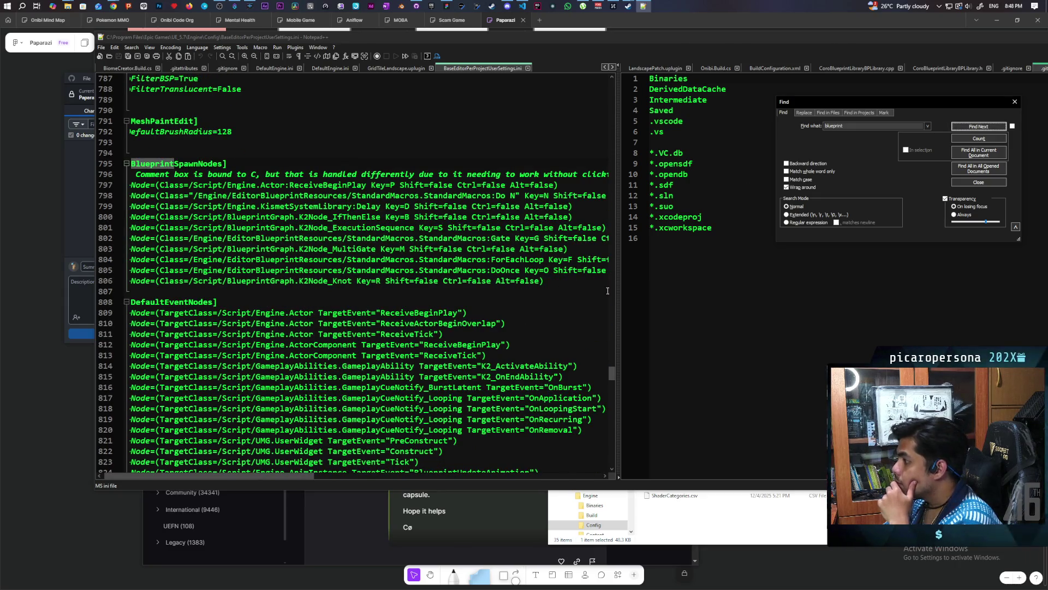
drag(619, 281, 760, 277)
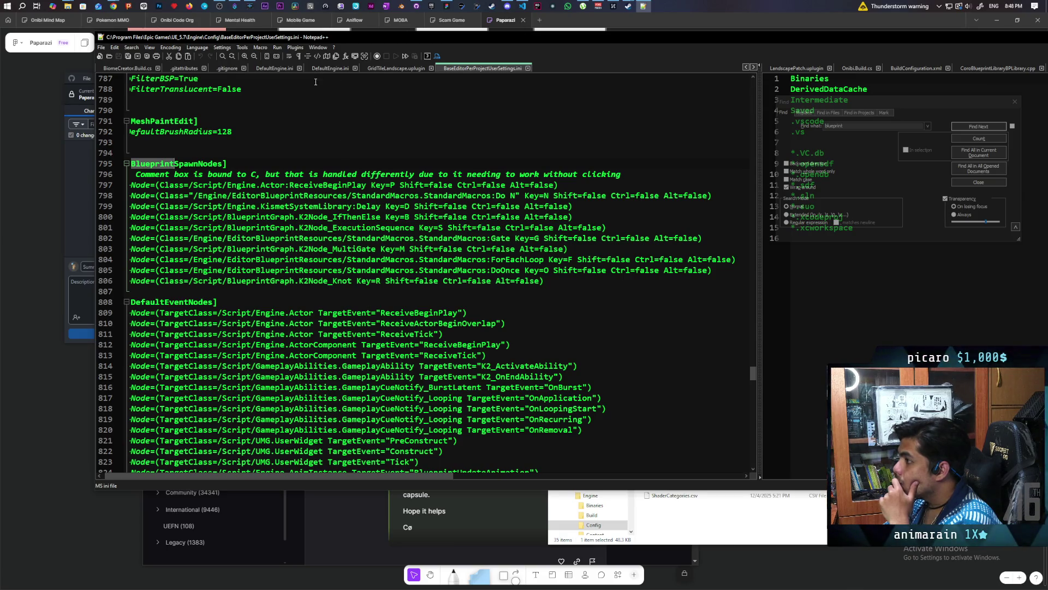
drag(746, 41, 632, 51)
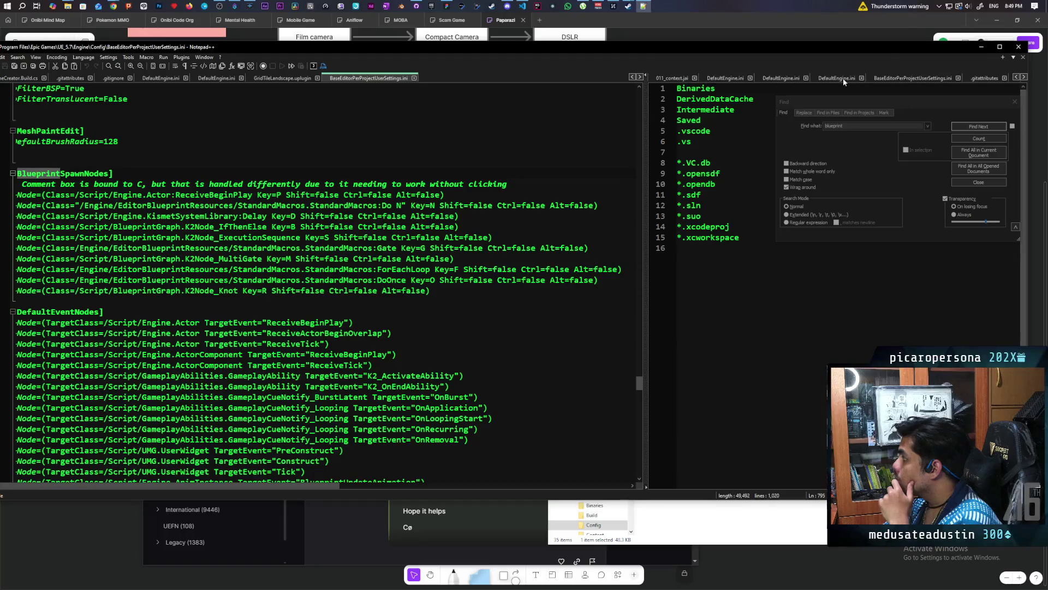
Step: Show the UE_5.6 settings copy alongside and comment out the ReceiveBeginPlay line with ';'
scroll(881, 76, down, 1)
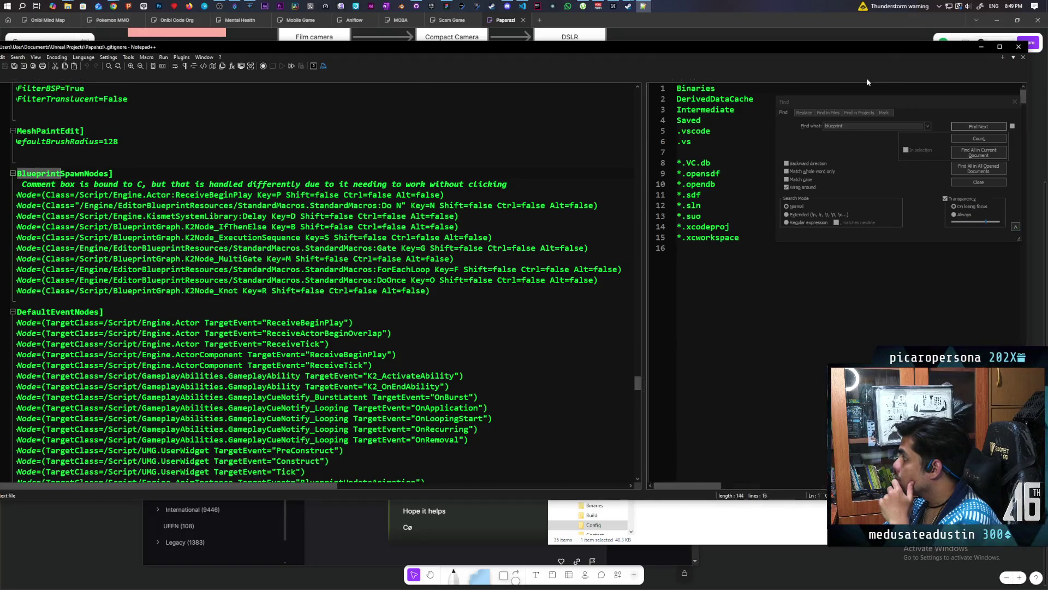
click(866, 77)
scroll(768, 258, up, 3)
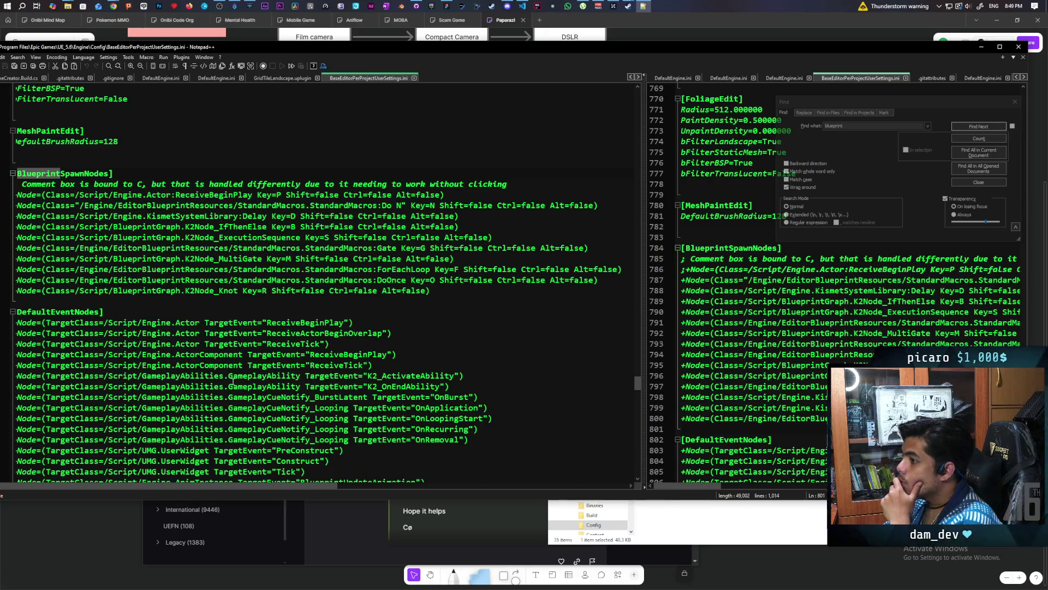
scroll(282, 483, left, 1)
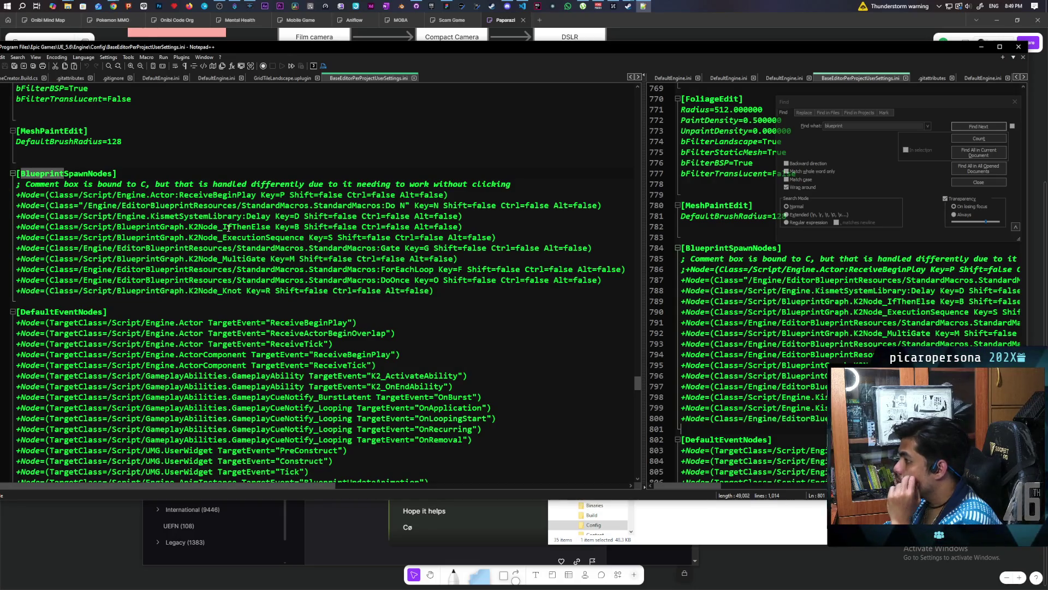
click(18, 195)
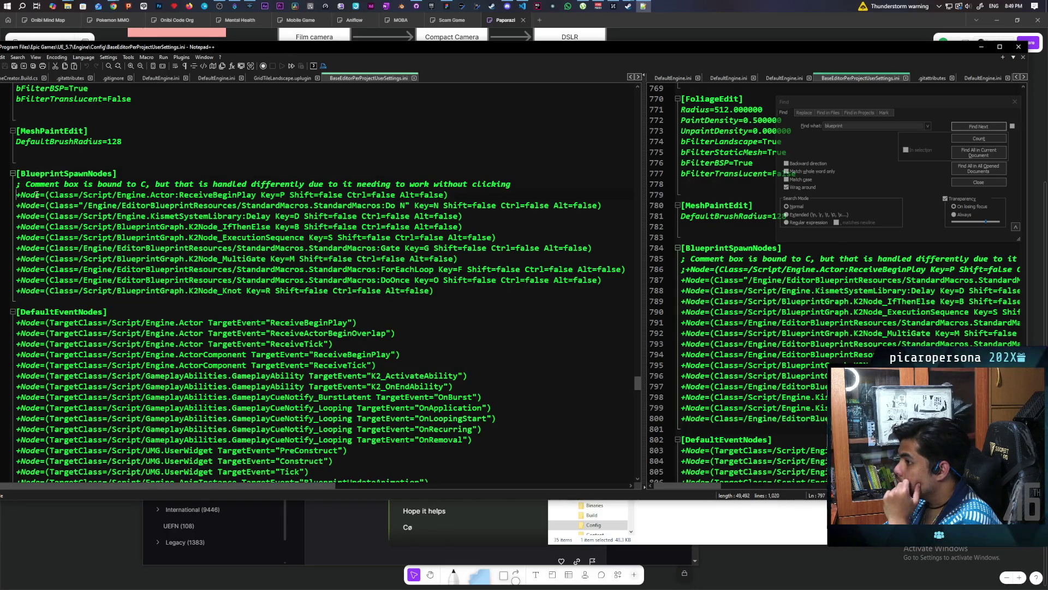
text(;)
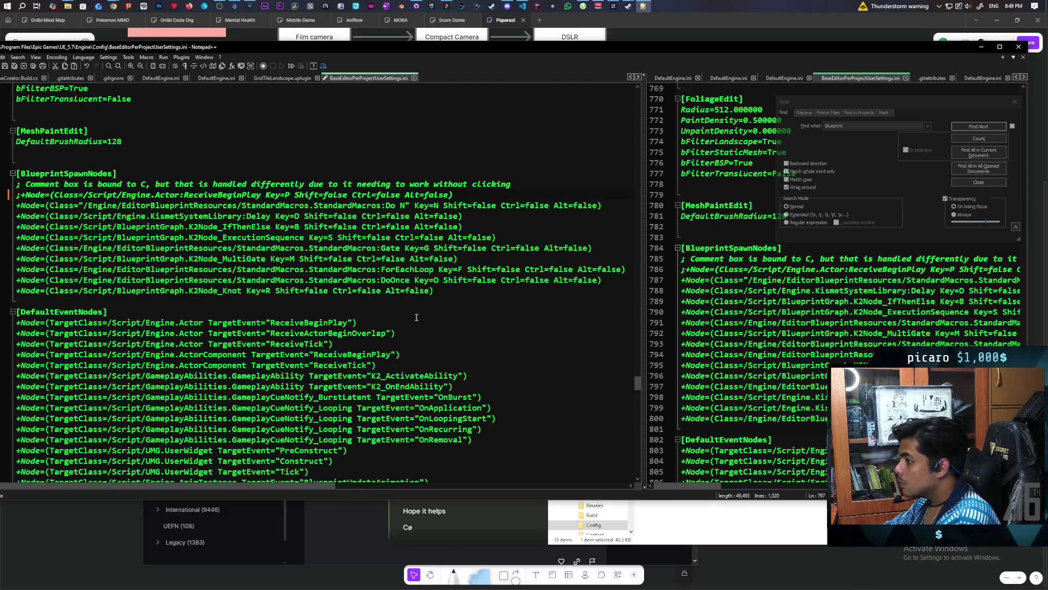
Step: Paste the five +Node hotkey lines (E, V, V+Alt, P, A) after K2Node_Knot and save
mouse_move(670, 485)
mouse_down()
mouse_move(683, 483)
mouse_move(666, 481)
mouse_up()
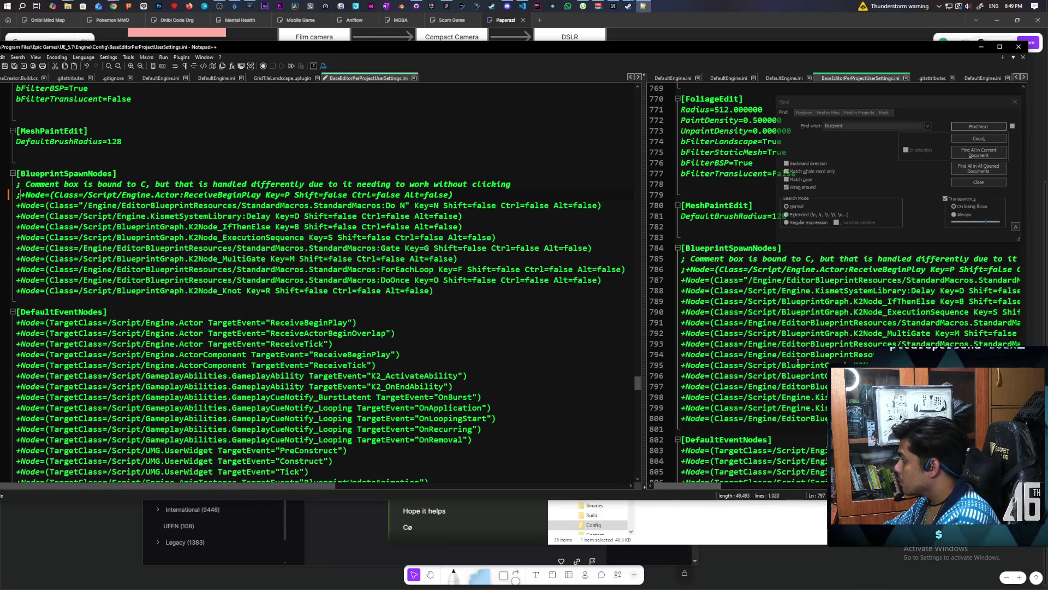
mouse_move(683, 376)
mouse_down()
mouse_move(725, 377)
mouse_move(681, 387)
mouse_move(681, 429)
mouse_move(1026, 419)
mouse_move(677, 418)
mouse_move(1027, 418)
mouse_up()
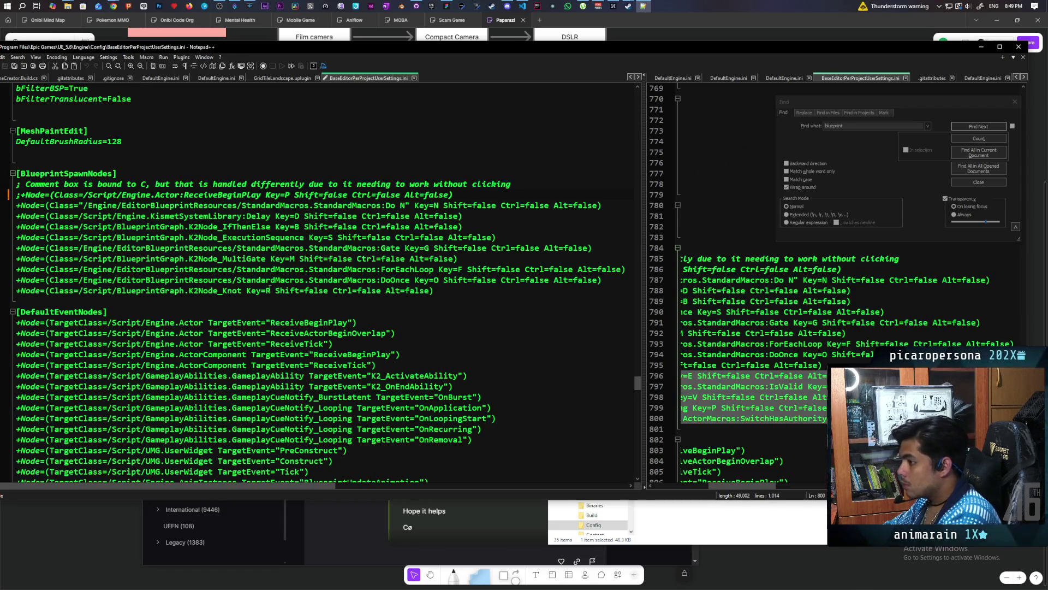
click(453, 293)
key(Return)
text(+Node=(Class=/Script/BlueprintGraph.K2Node_CustomEvent Key=E Shift=false Ctrl=false Alt=false) +Node=(Class=/Engine/EditorBlueprintResources/StandardMacros.StandardMacros:IsValid Key=V Shift=false Ctrl=false Alt=false) +Node=(Class=/Script/Engine.KismetSystemLibrary:IsValid Key=V Shift=false Ctrl=false Alt=true) +Node=(Class=/Script/Engine.KismetSystemLibrary:PrintString Key=P Shift=false Ctrl=false Alt=false) +Node=(Class=/Engine/EditorBlueprintResources/ActorMacros.ActorMacros:SwitchHasAuthority Key=A Shift=false Ctrl=false Alt=false))
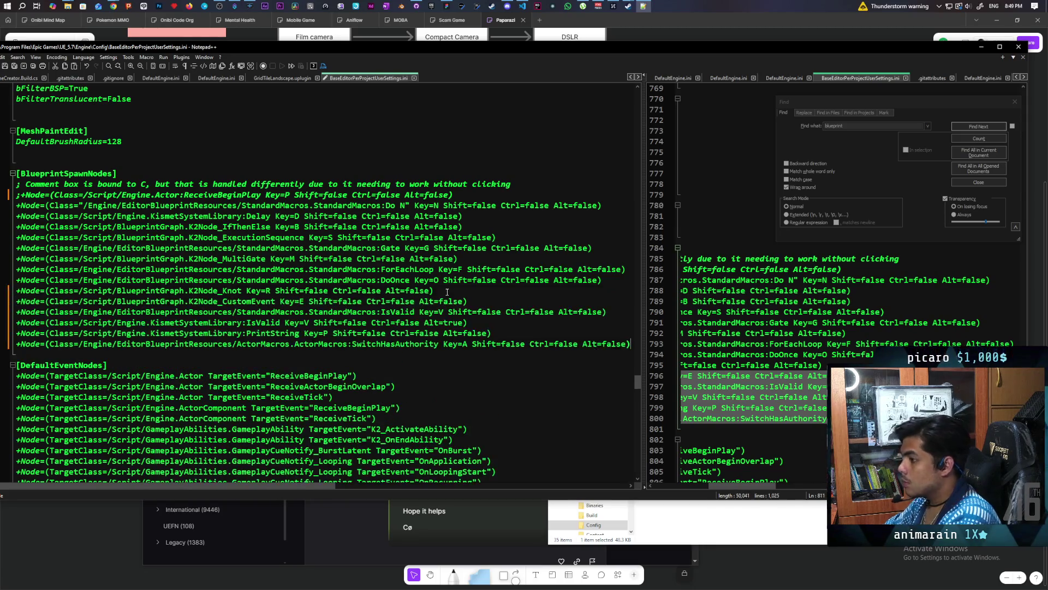
key(ctrl+s)
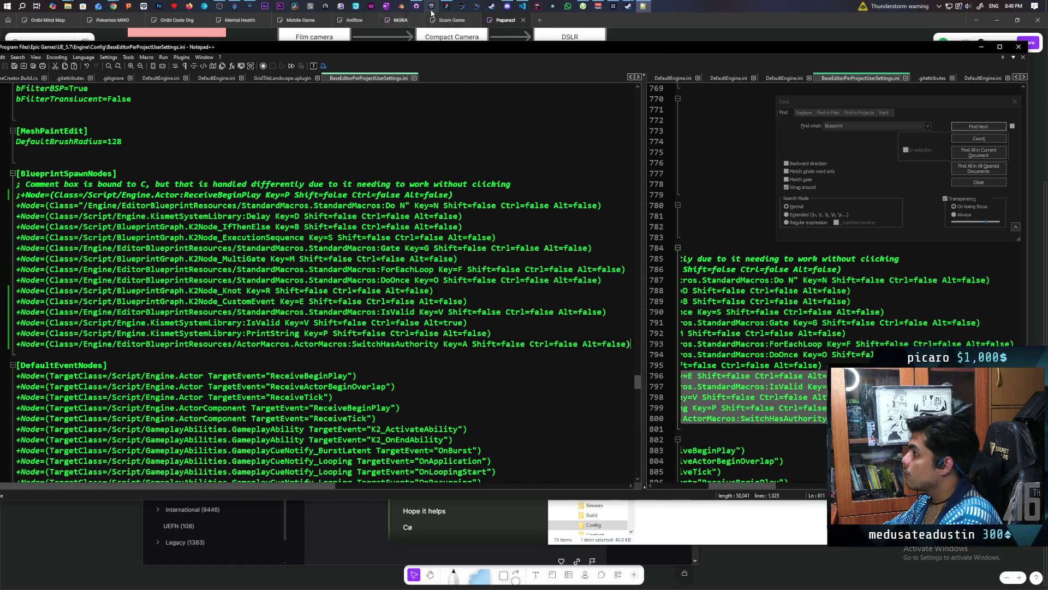
Step: Launch the Paparazi project from My Projects in the Epic Games Launcher Library
click(432, 6)
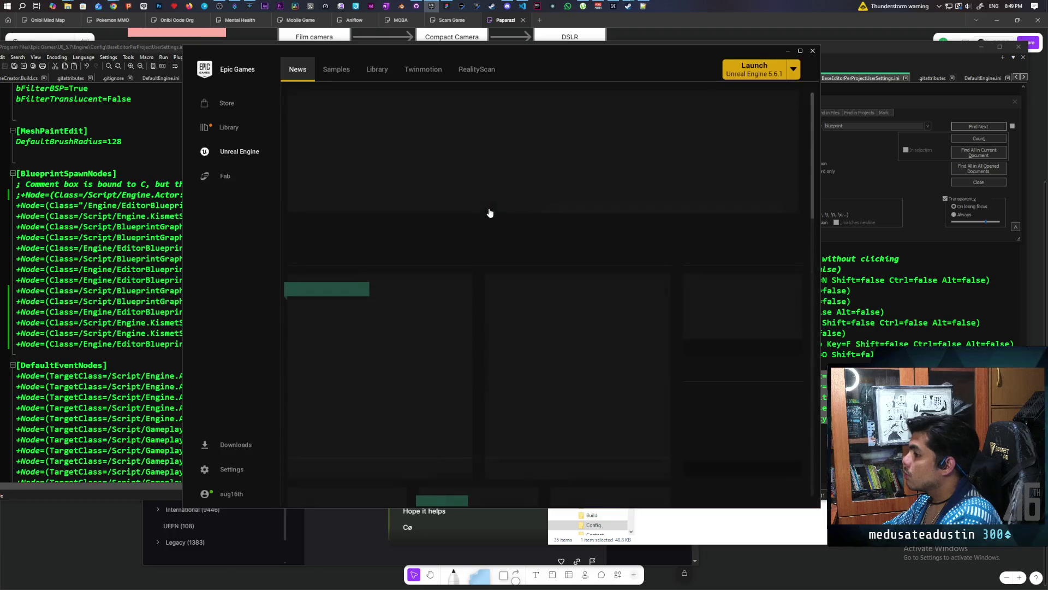
click(377, 70)
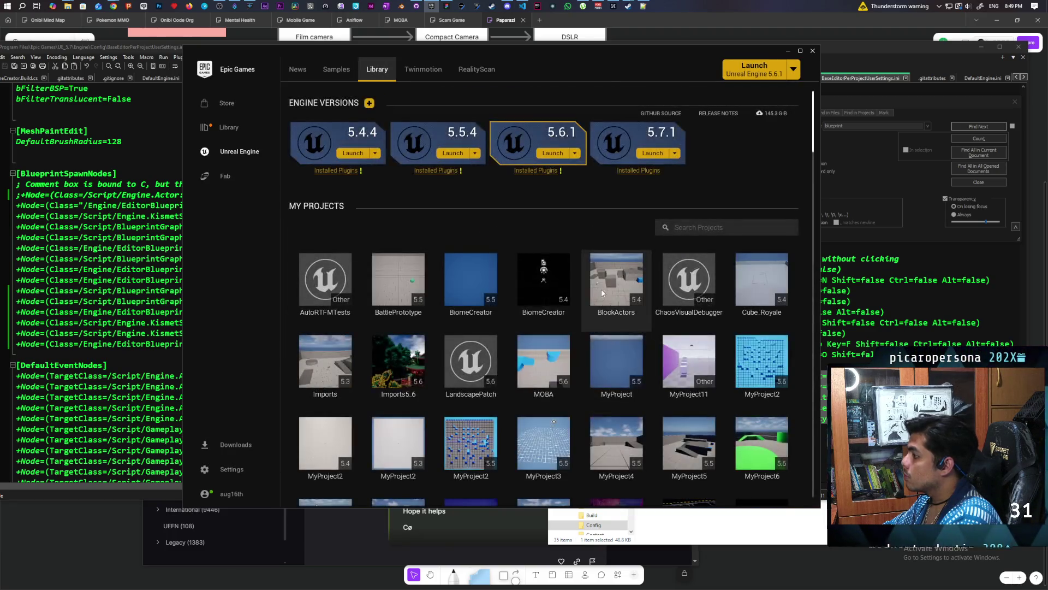
scroll(639, 338, down, 2)
scroll(637, 335, down, 3)
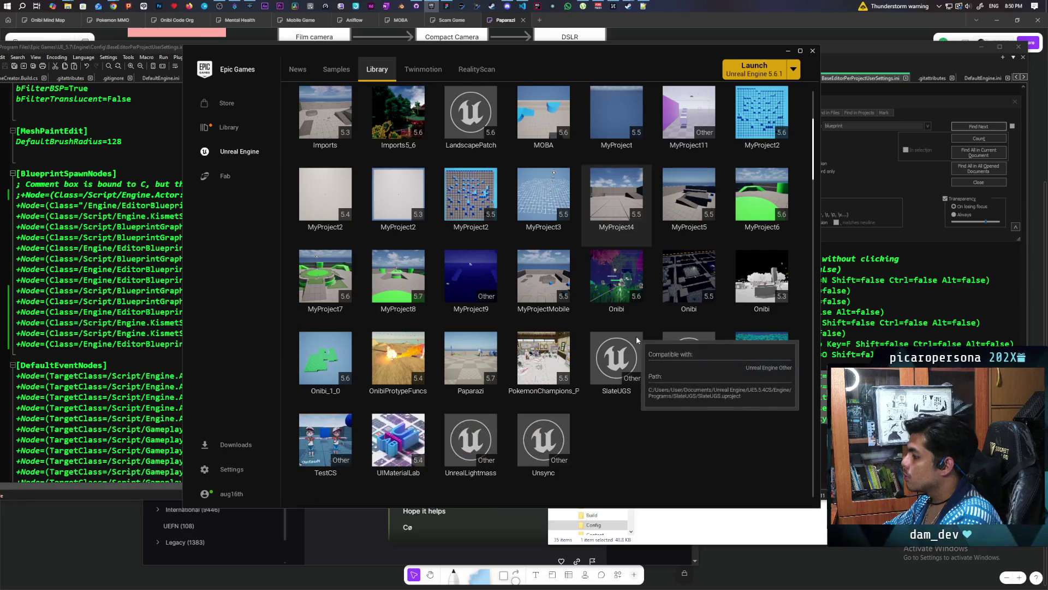
double_click(475, 362)
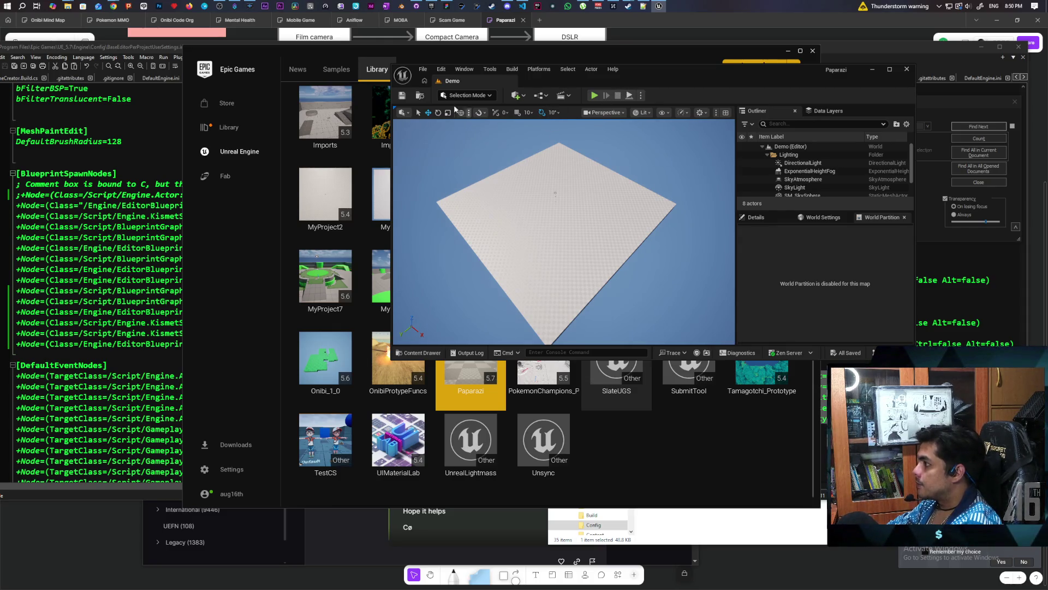
Step: Load TestLevel from the Content > Aug folder through the Content Drawer
click(420, 97)
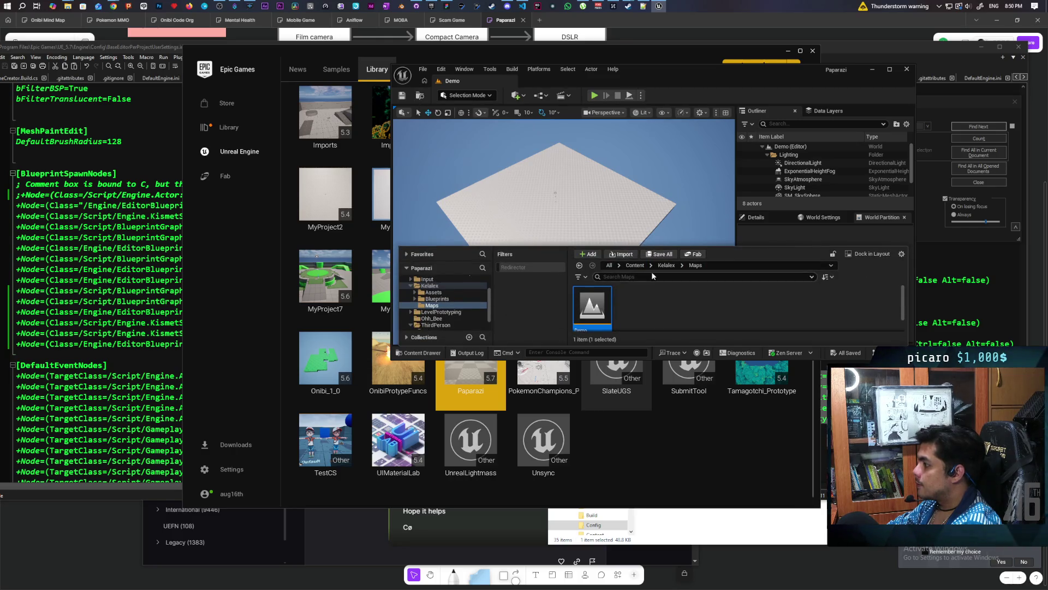
click(630, 266)
double_click(592, 303)
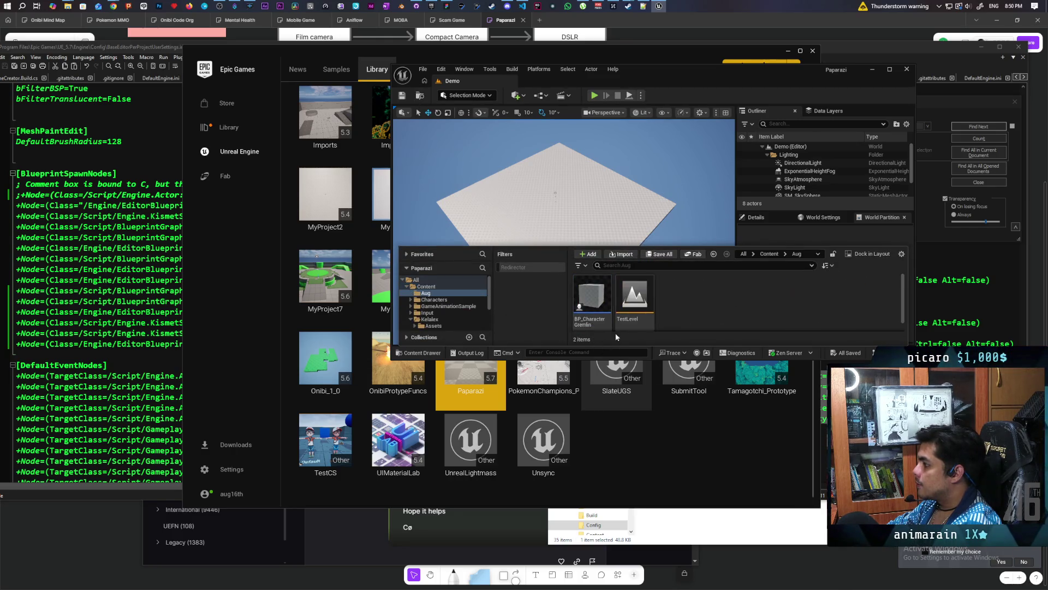
double_click(632, 294)
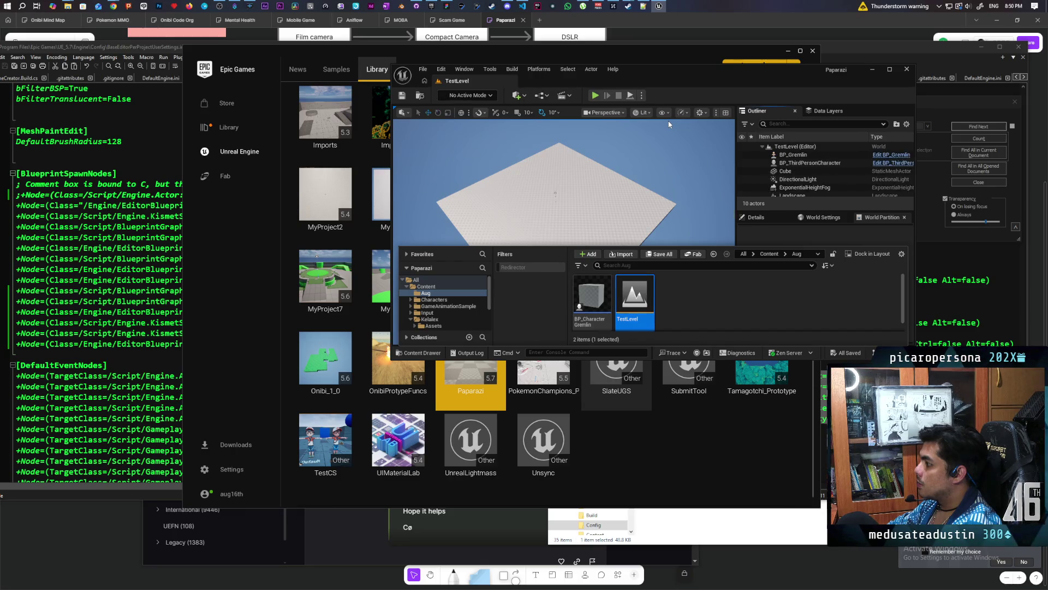
click(641, 96)
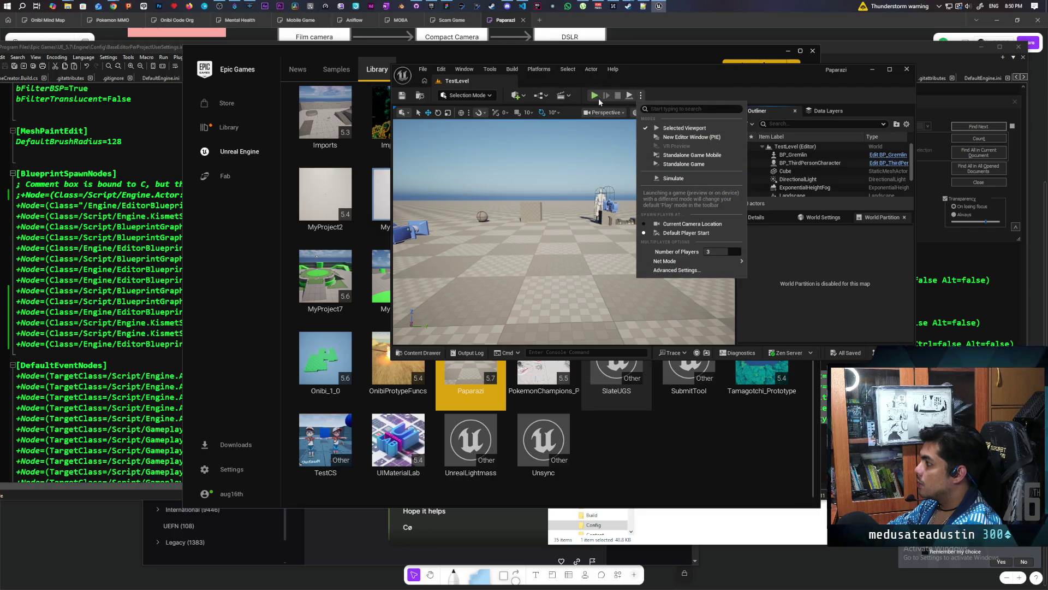
Step: Start a three-player PIE session on TestLevel and switch between client windows to test carrying
click(610, 177)
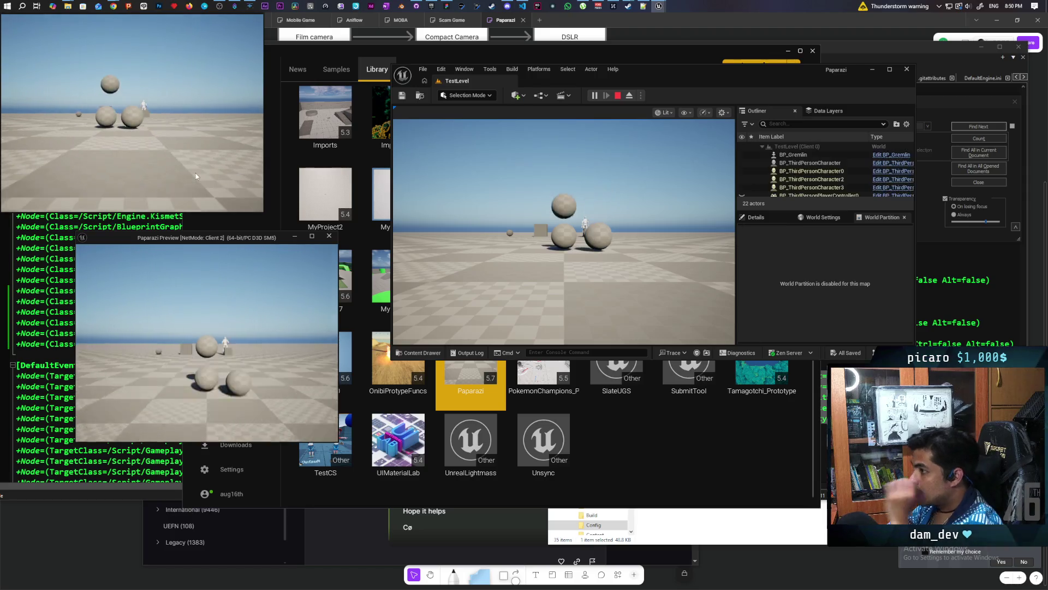
click(140, 165)
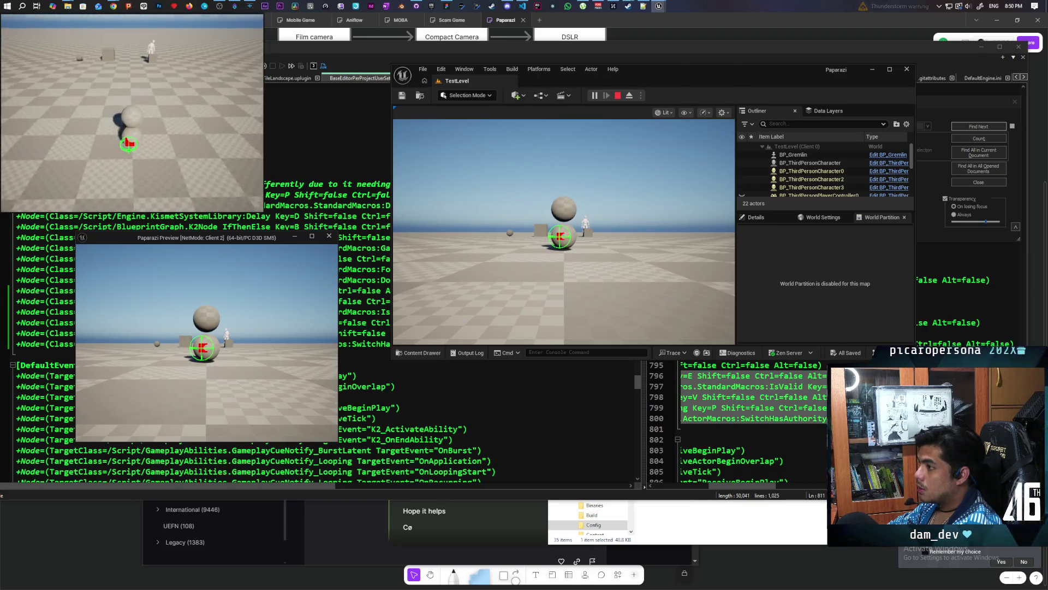
key(alt+Tab)
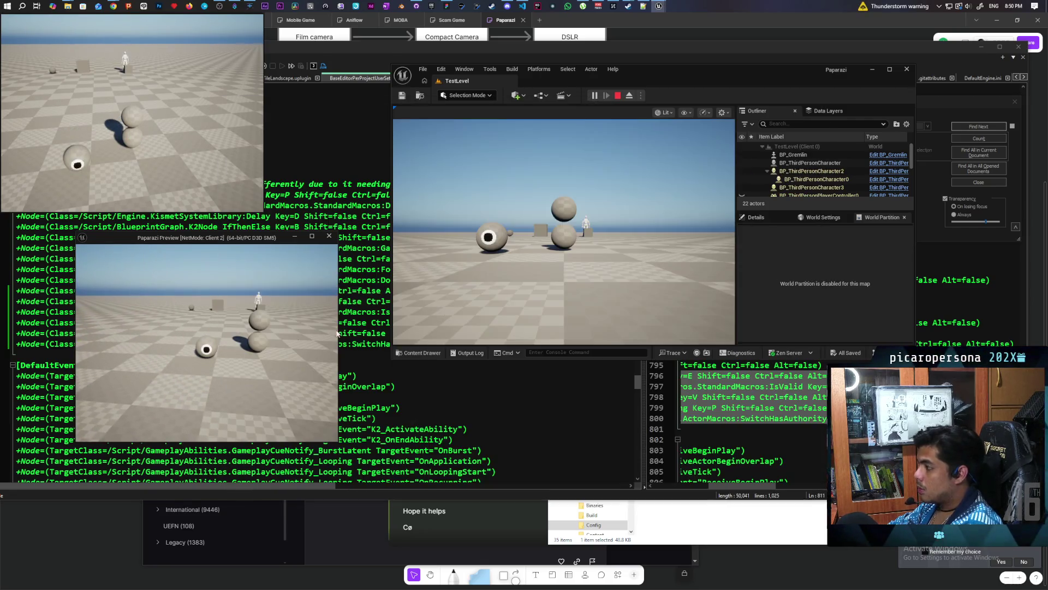
click(564, 229)
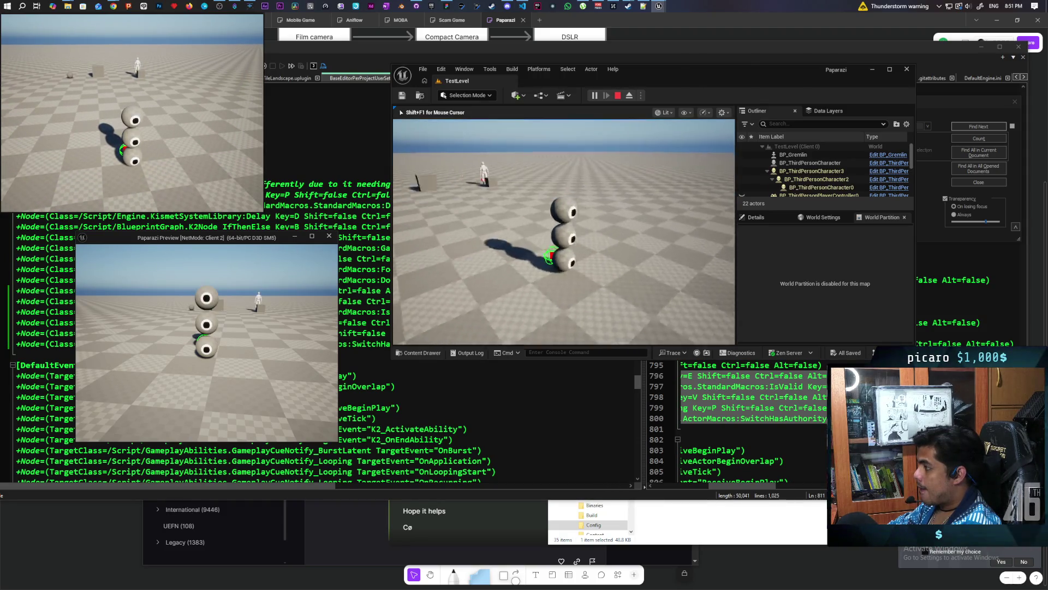
key(alt+Tab)
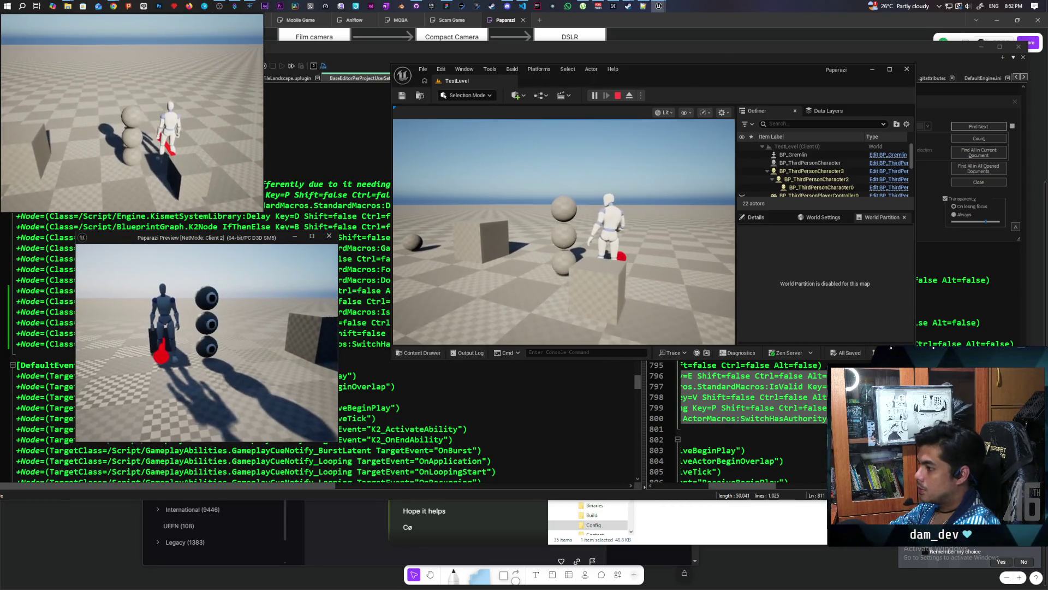
Step: Show the 'stat fps' and 'stat unit' overlays, then stop the play session
text(stat fps)
key(Return)
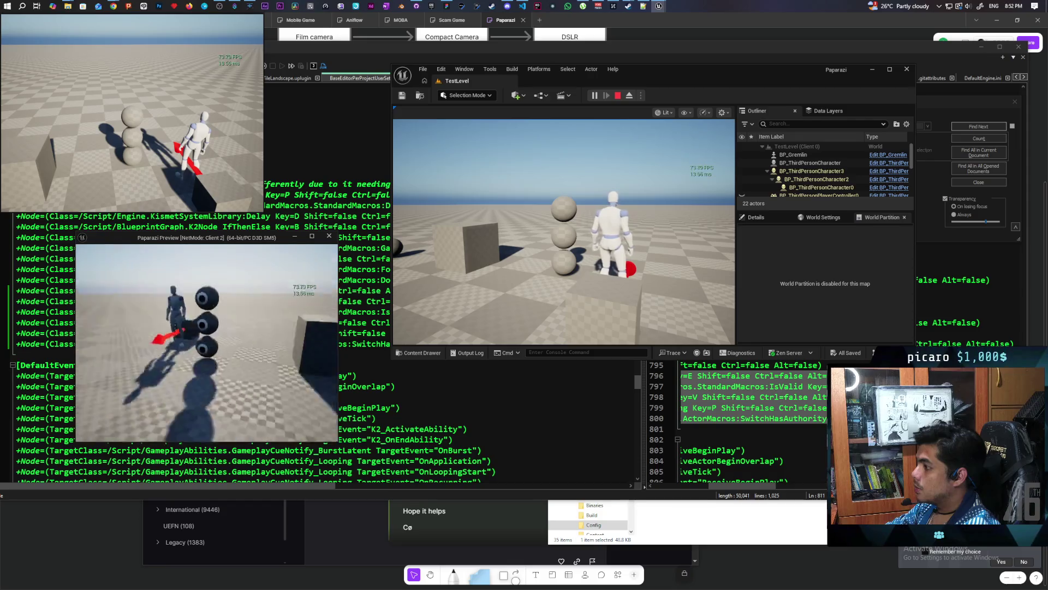
key(grave)
key(Up)
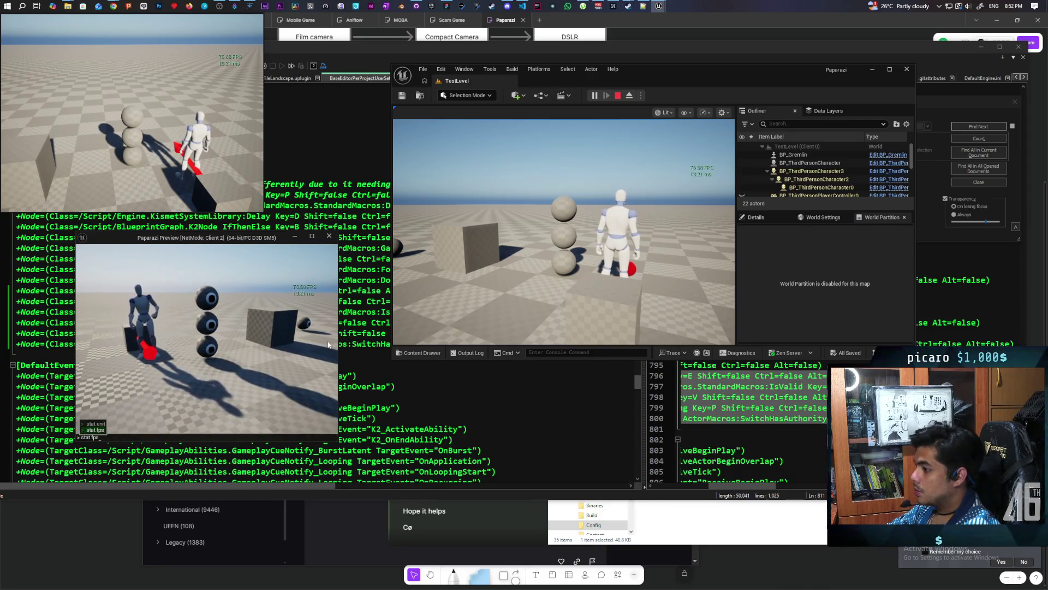
key(Return)
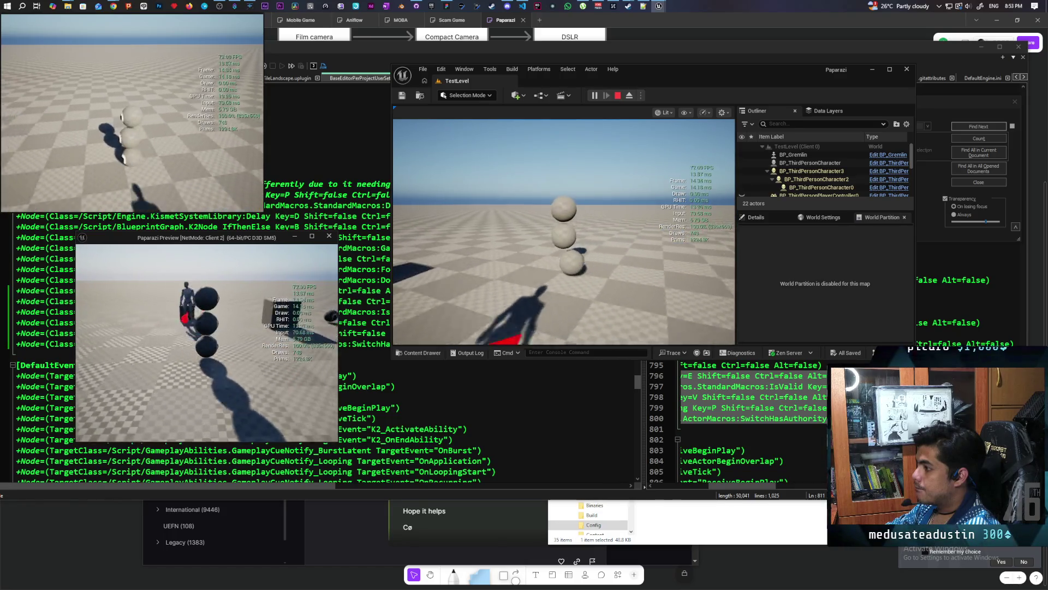
key(Escape)
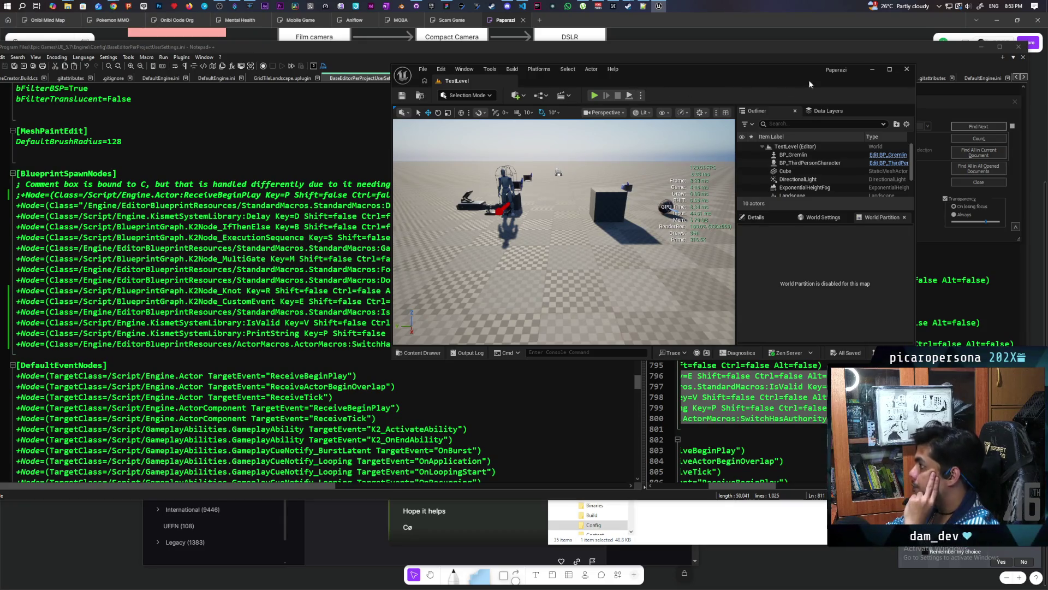
Step: Close the Unreal editor, relaunch Paparazi from the launcher Library, and open the Content Browser
click(906, 71)
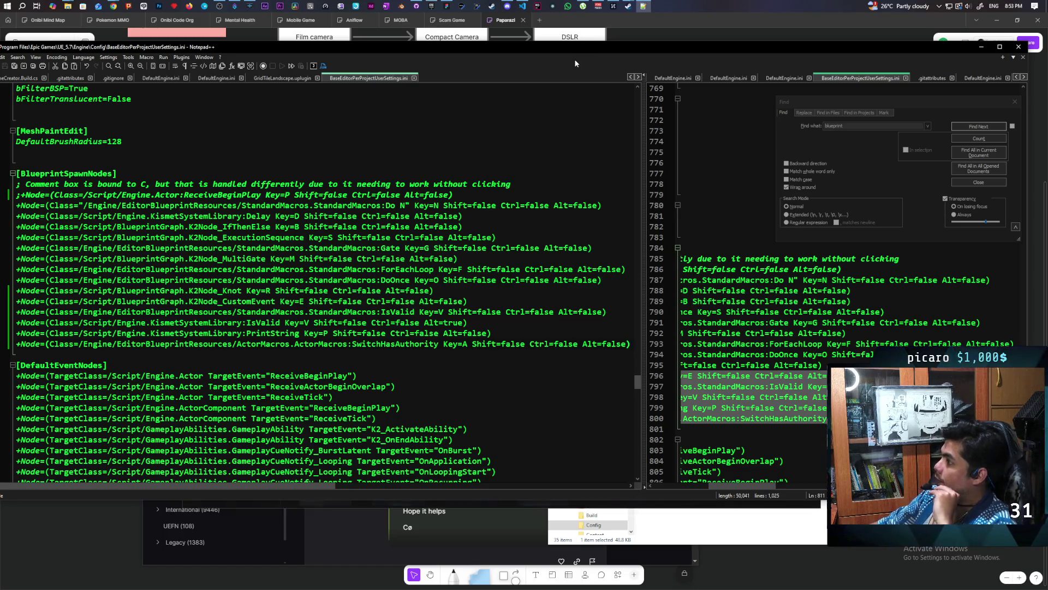
click(433, 7)
scroll(483, 340, down, 5)
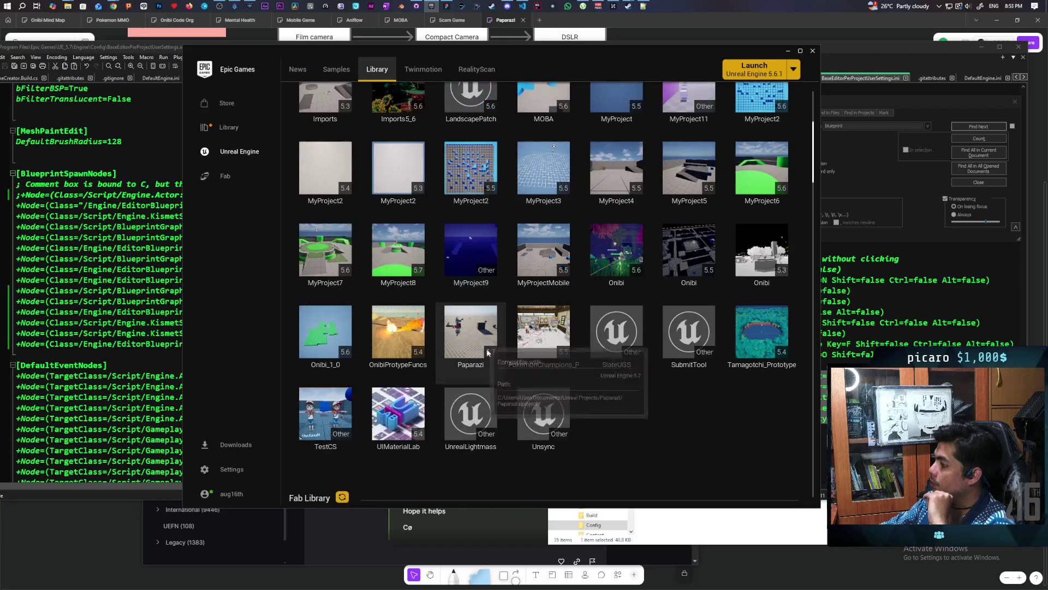
double_click(488, 352)
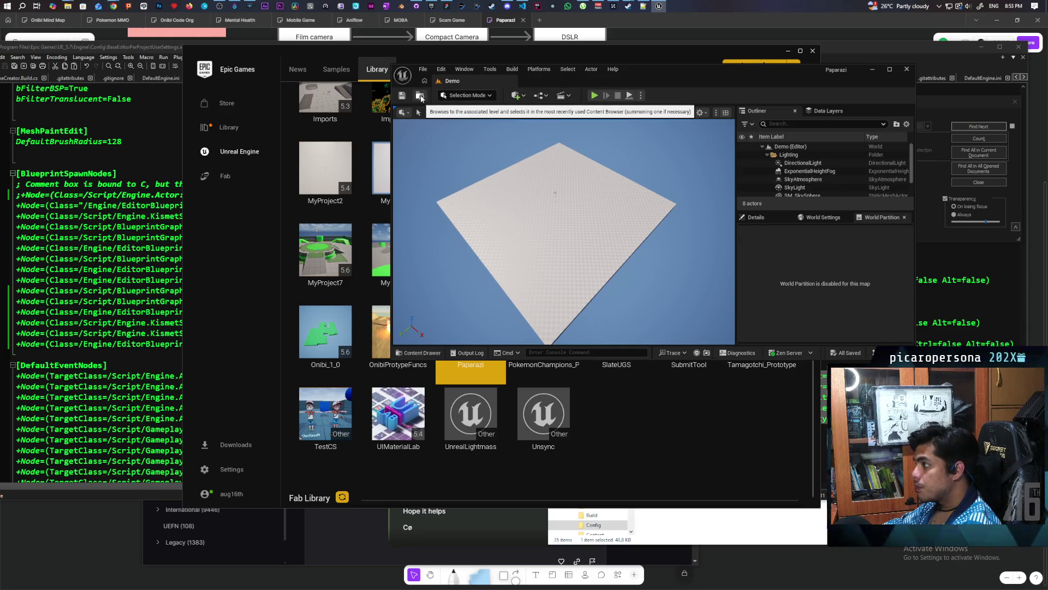
click(421, 97)
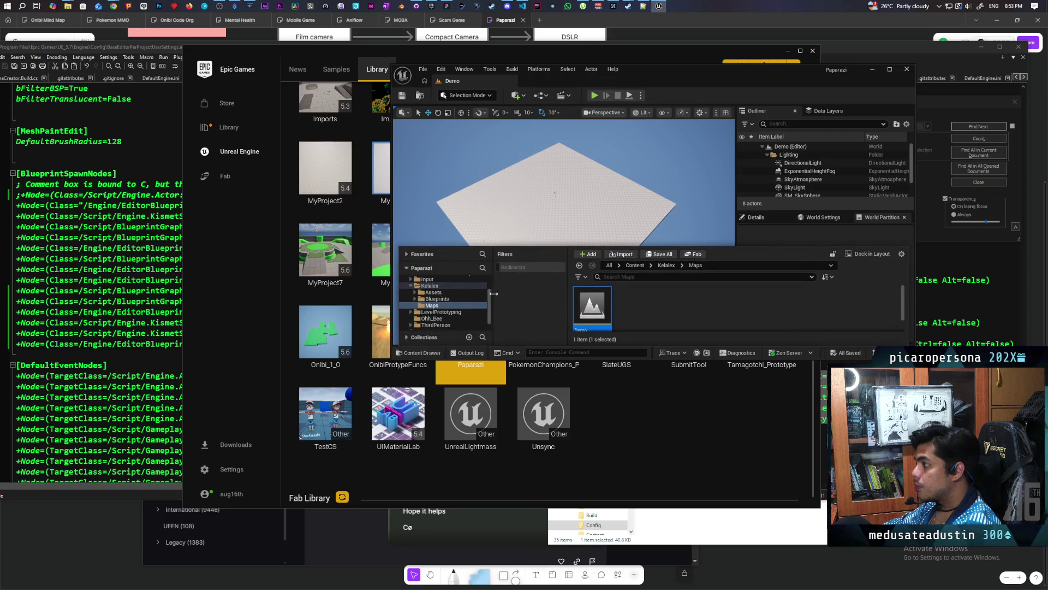
Step: Browse the ThirdPerson and ThirdPerson Blueprints folders, then return to Content
click(635, 265)
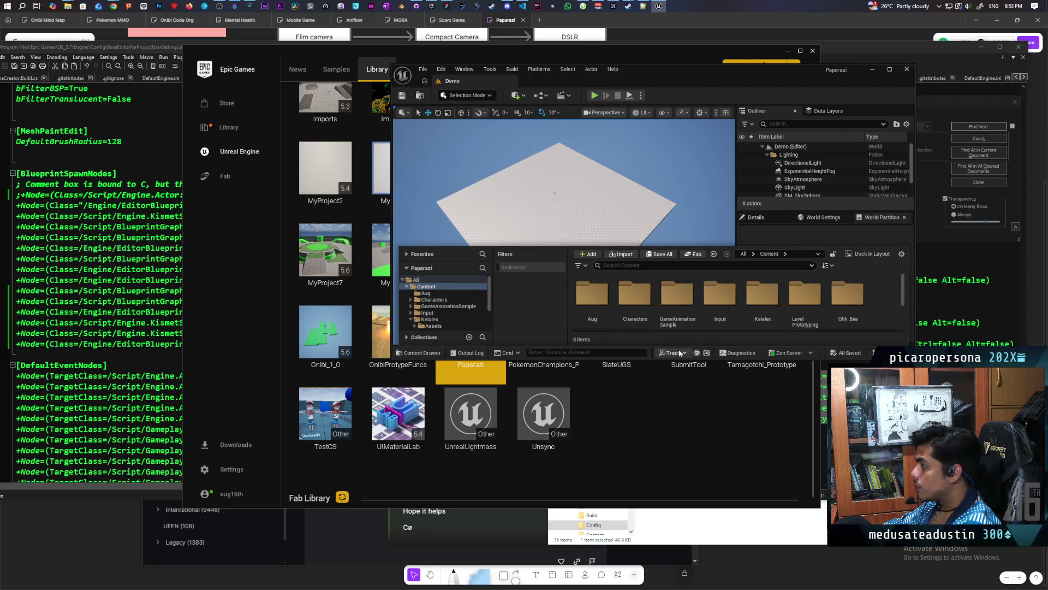
scroll(803, 308, down, 2)
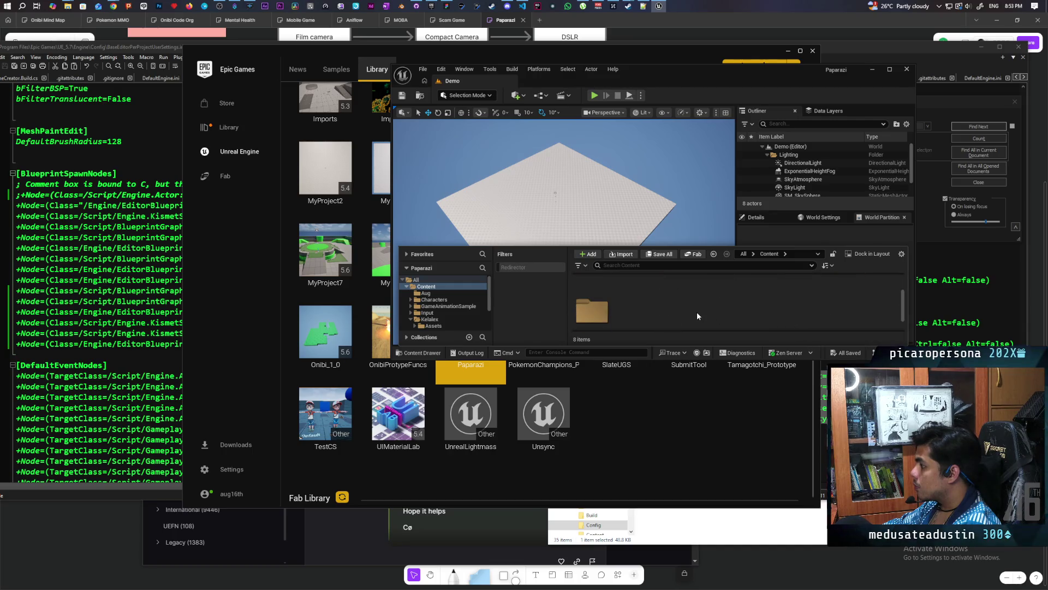
double_click(592, 300)
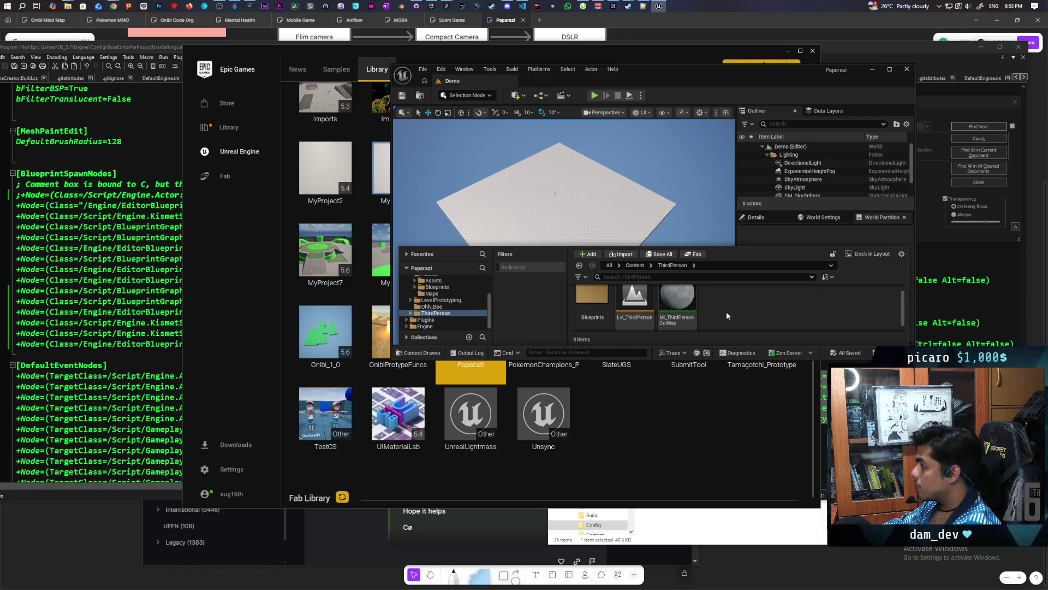
double_click(595, 309)
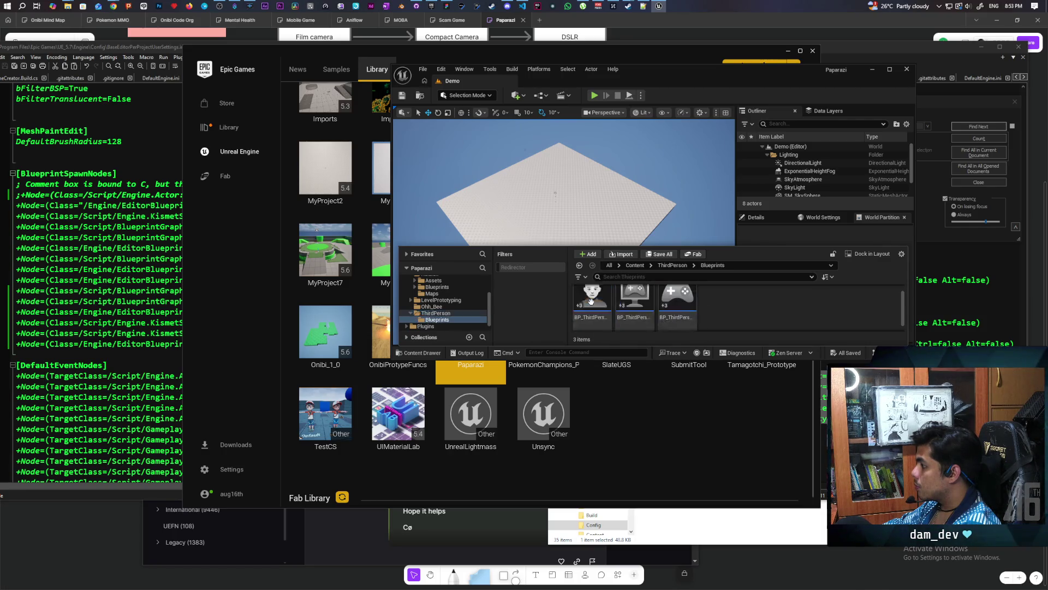
scroll(722, 318, up, 2)
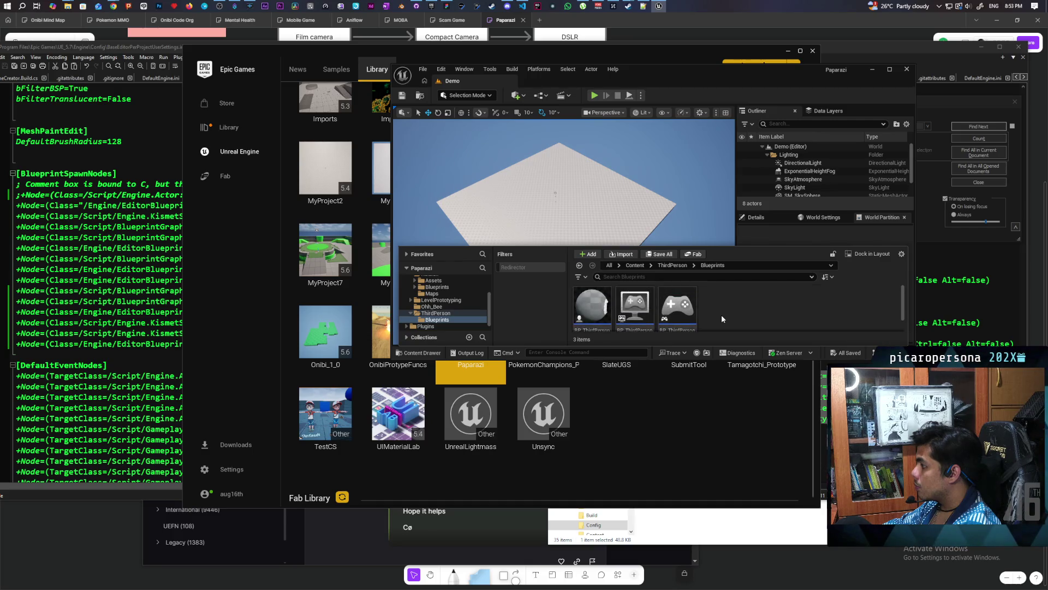
scroll(719, 311, down, 1)
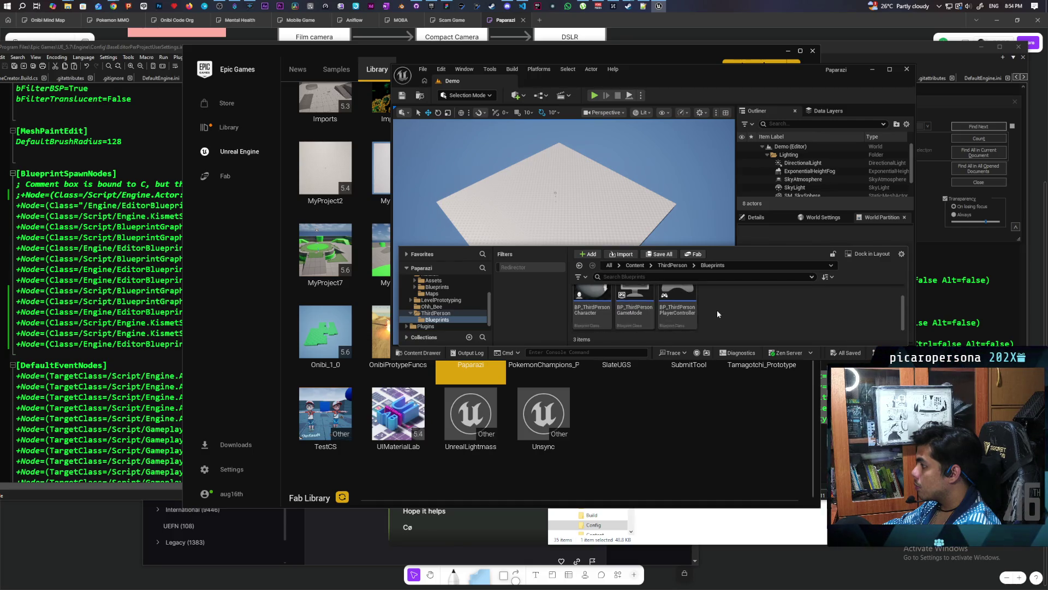
click(663, 266)
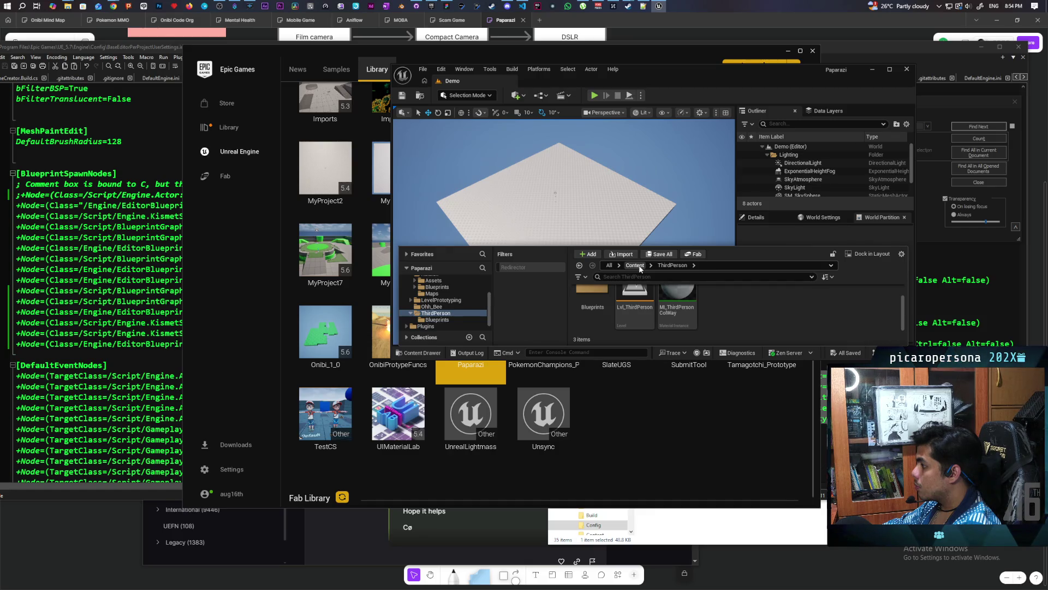
click(635, 265)
scroll(656, 326, down, 1)
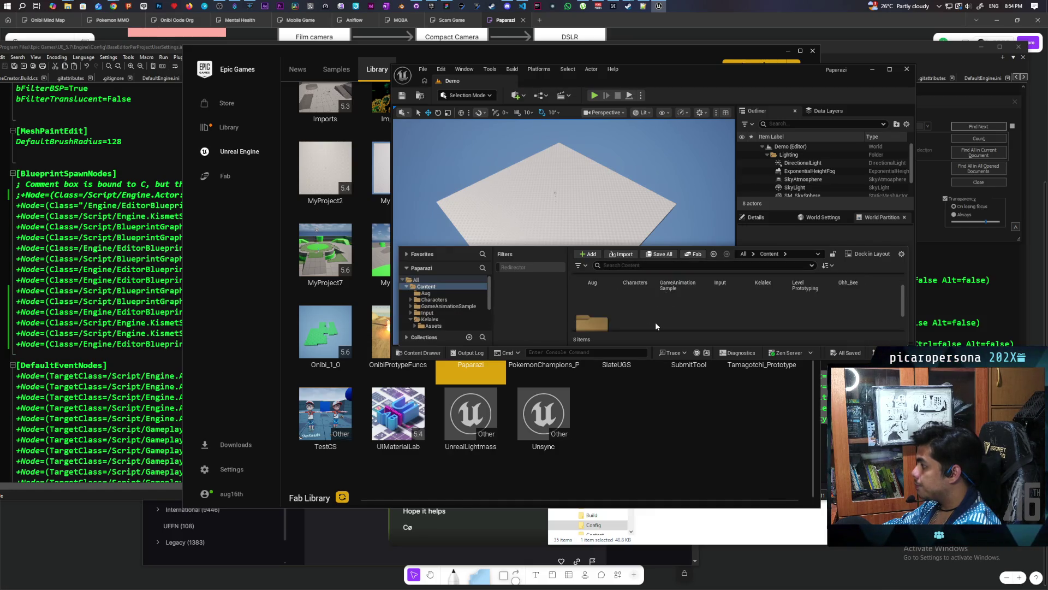
scroll(656, 326, up, 1)
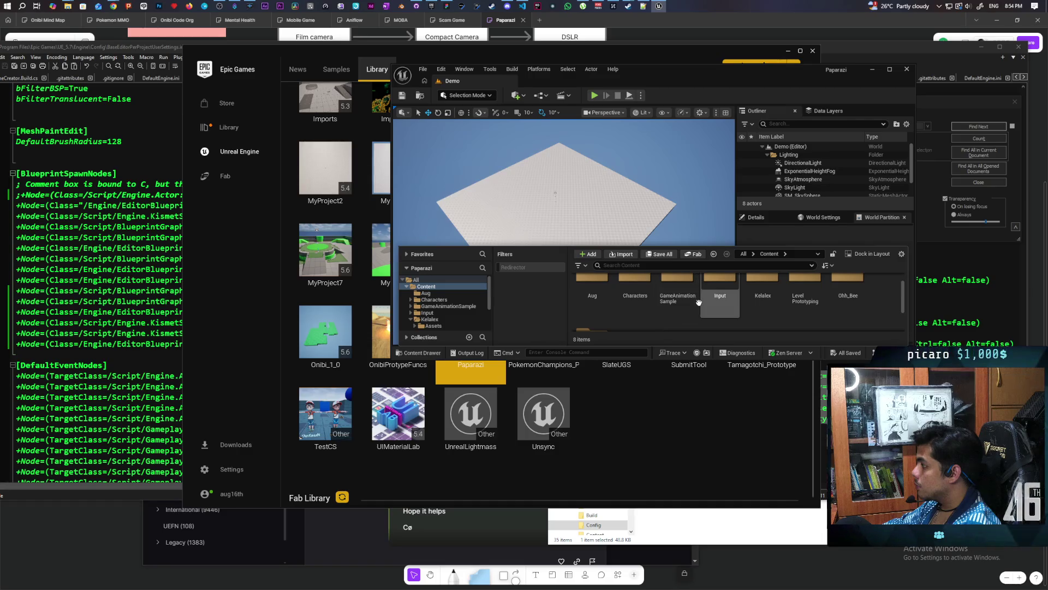
Step: Check the Input and ThirdPerson folders, then open Aug > BP_CharacterGremlin
double_click(724, 292)
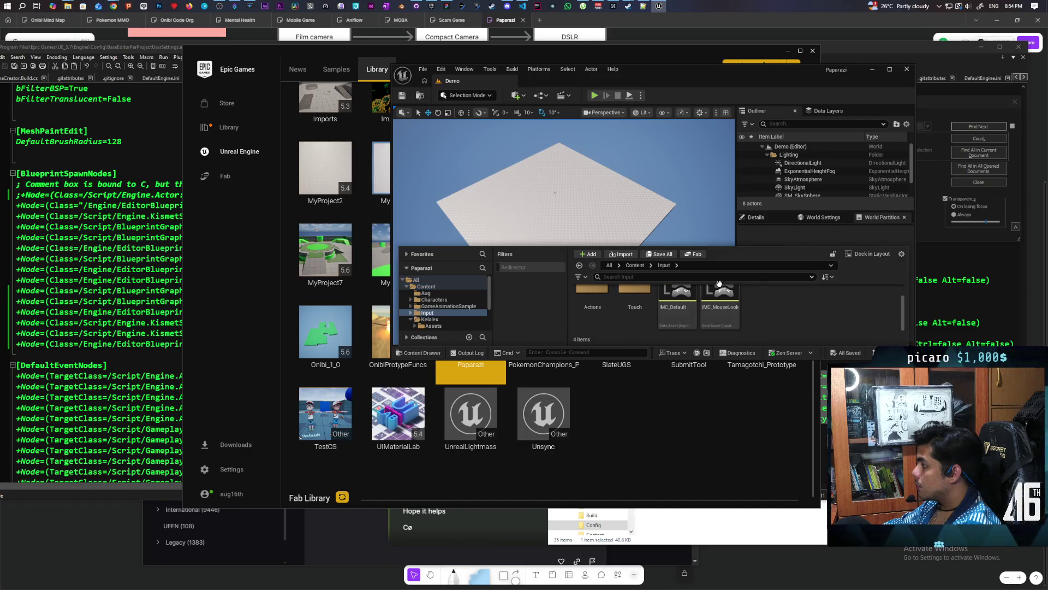
click(635, 265)
click(597, 298)
double_click(597, 298)
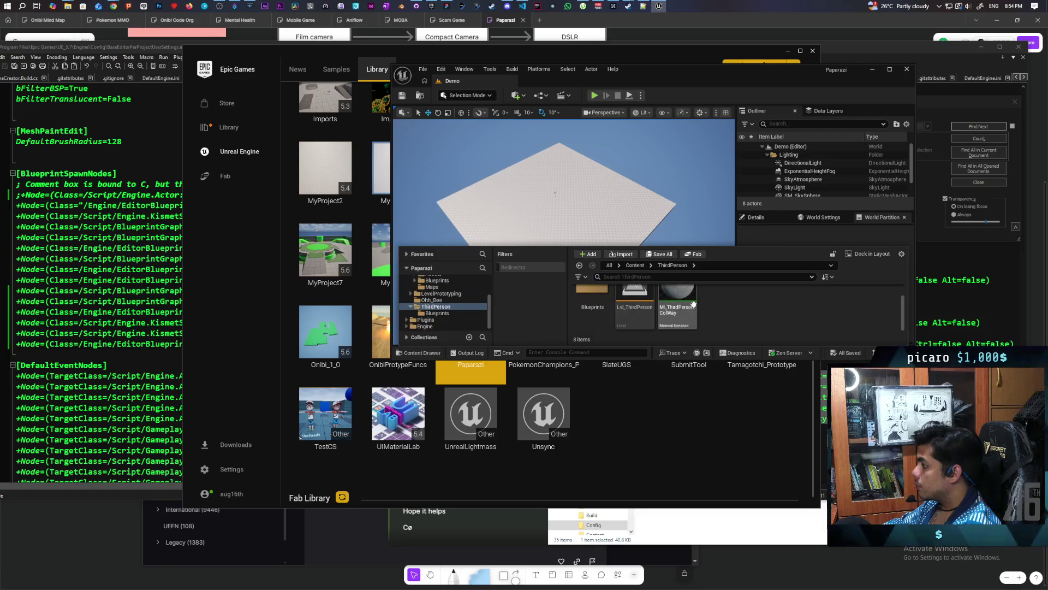
click(633, 266)
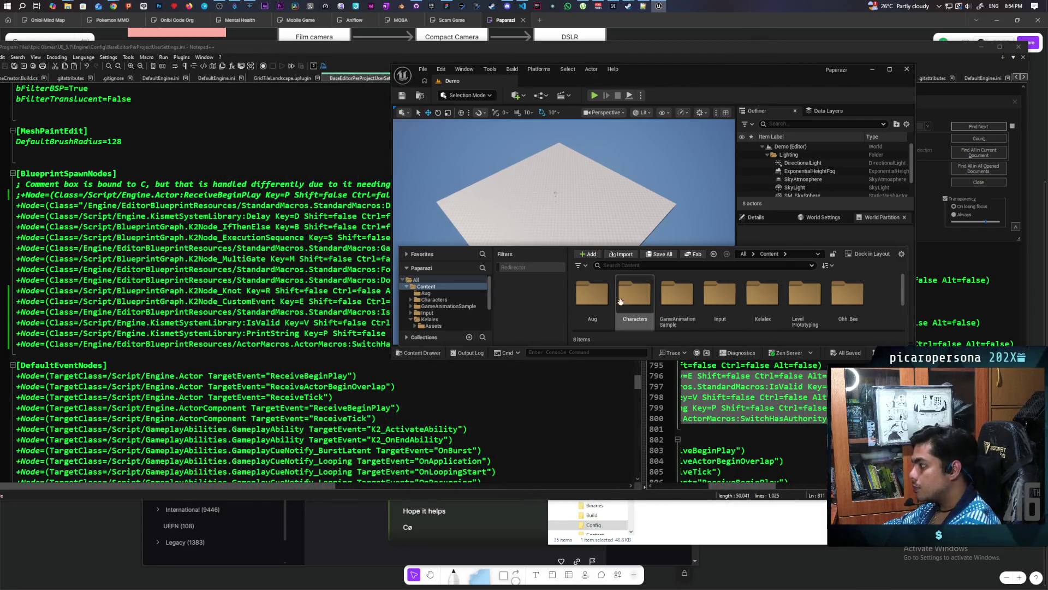
double_click(592, 295)
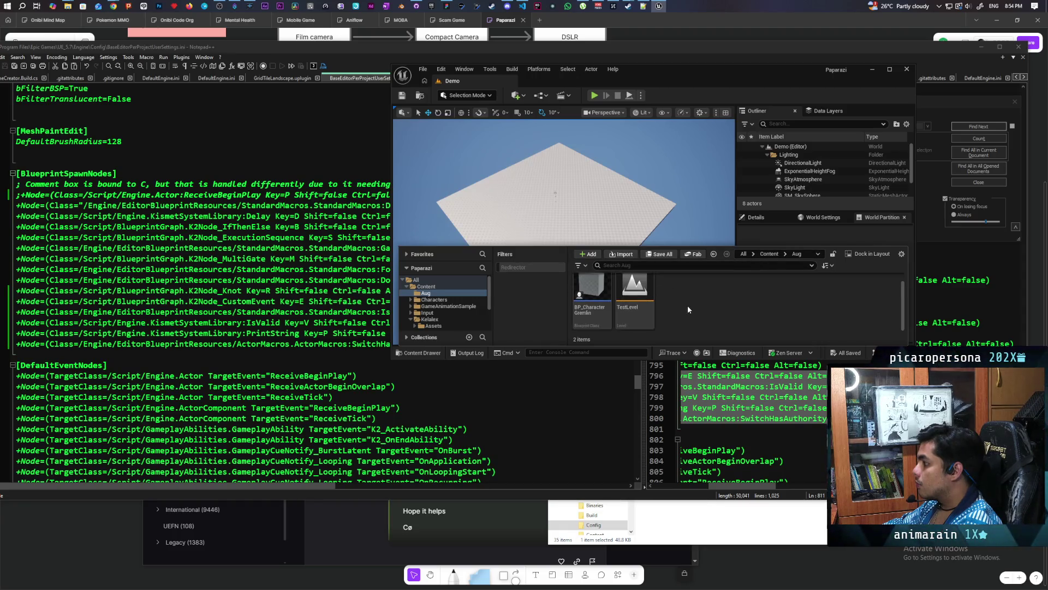
double_click(592, 297)
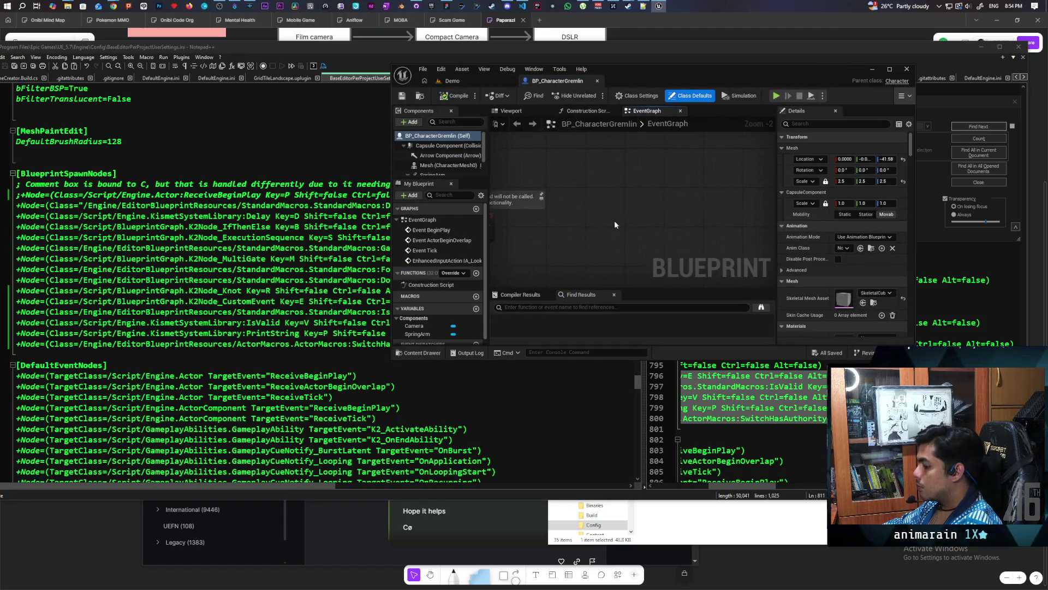
Step: Spawn a Custom Event node, undo it, and close BP_CharacterGremlin choosing Don't Save
click(621, 183)
key(ctrl+z)
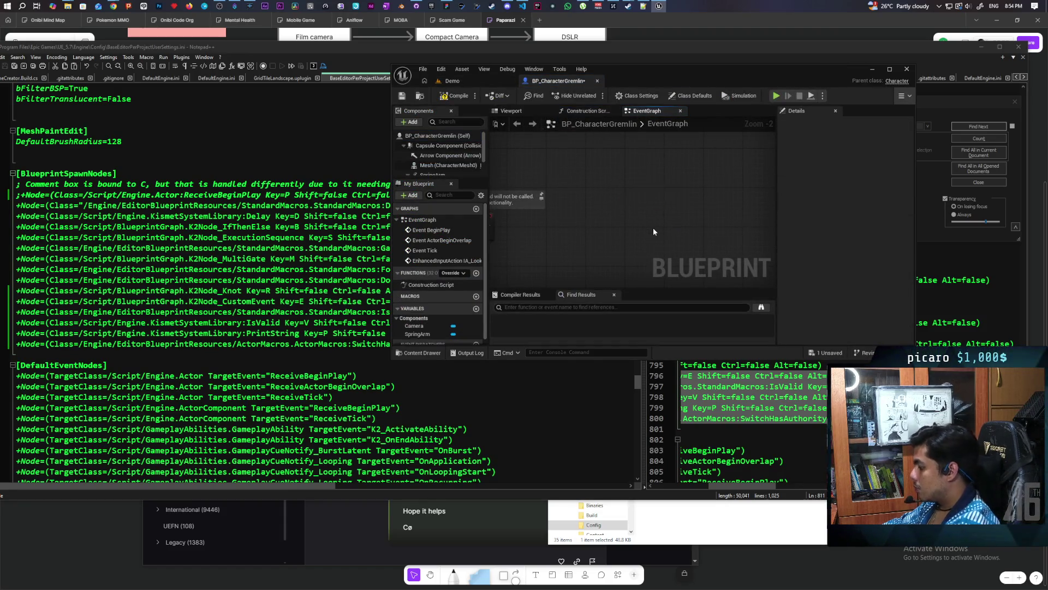
key(ctrl+y)
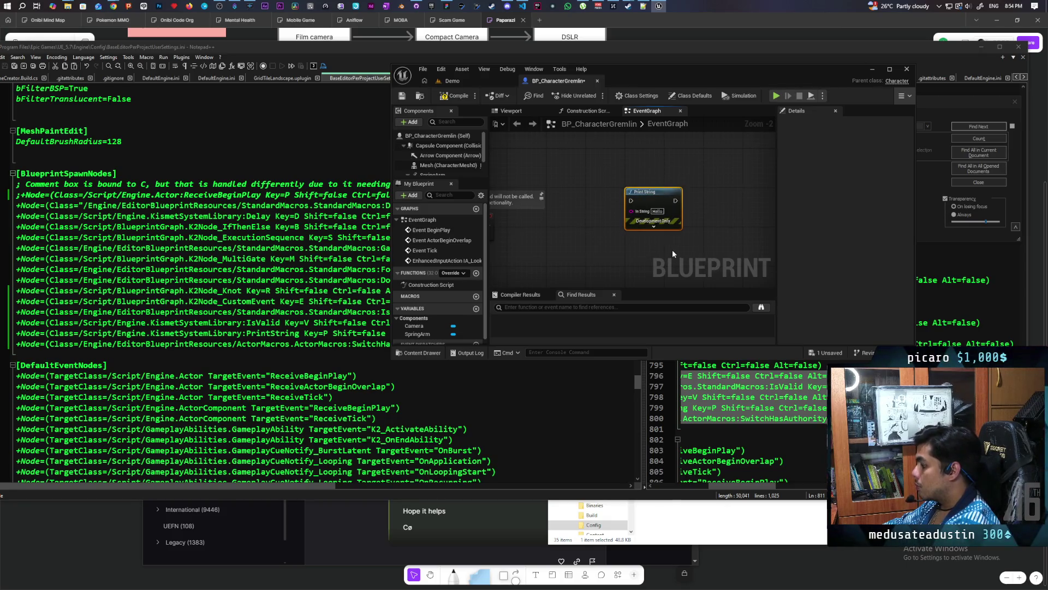
key(ctrl+z)
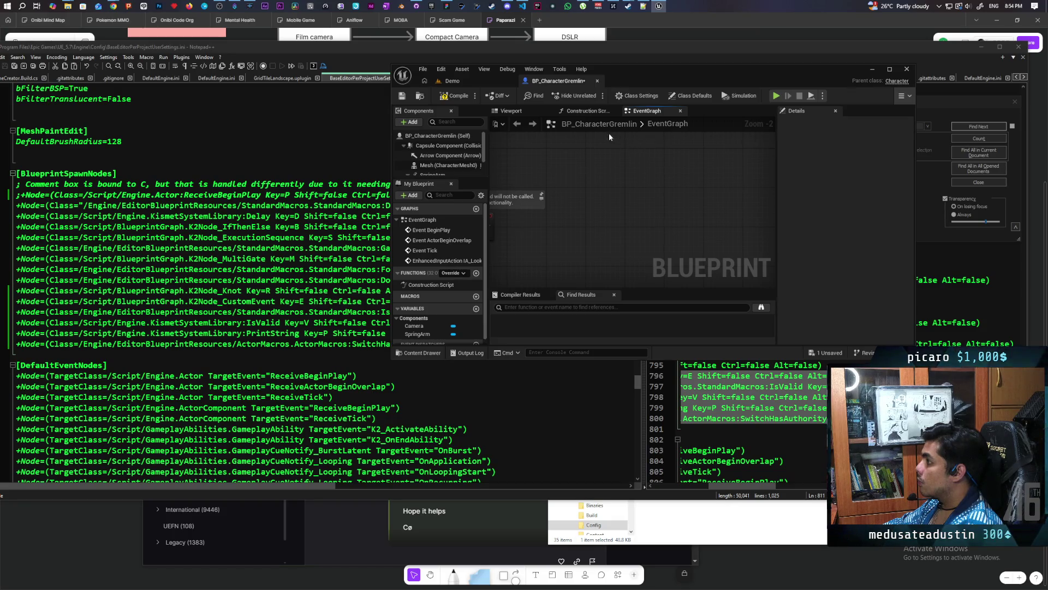
click(904, 69)
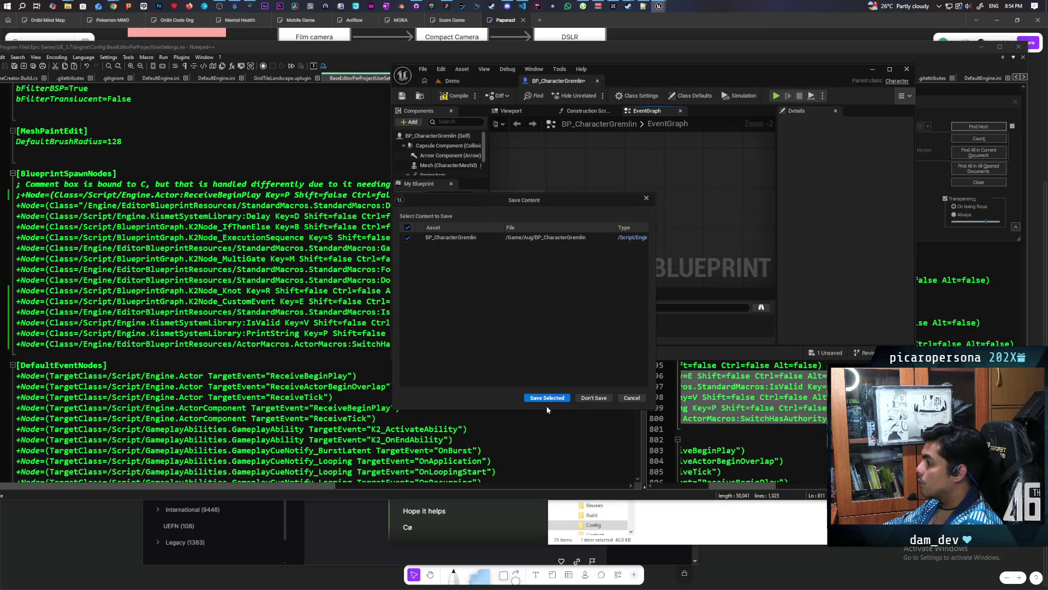
click(594, 398)
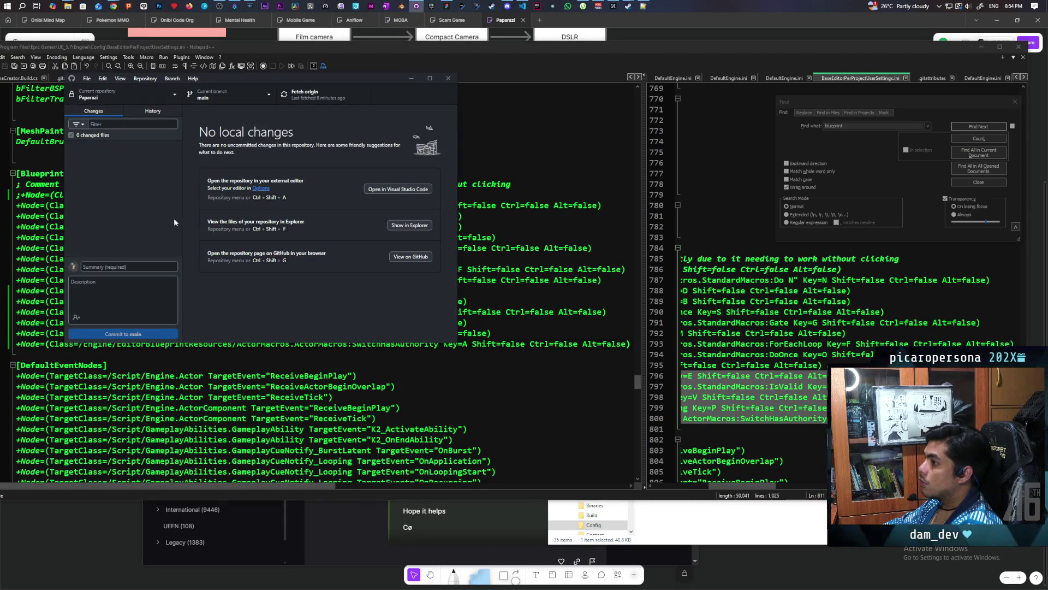
Step: Close Notepad++ and bring the Epic Games Launcher forward
click(568, 74)
click(1019, 47)
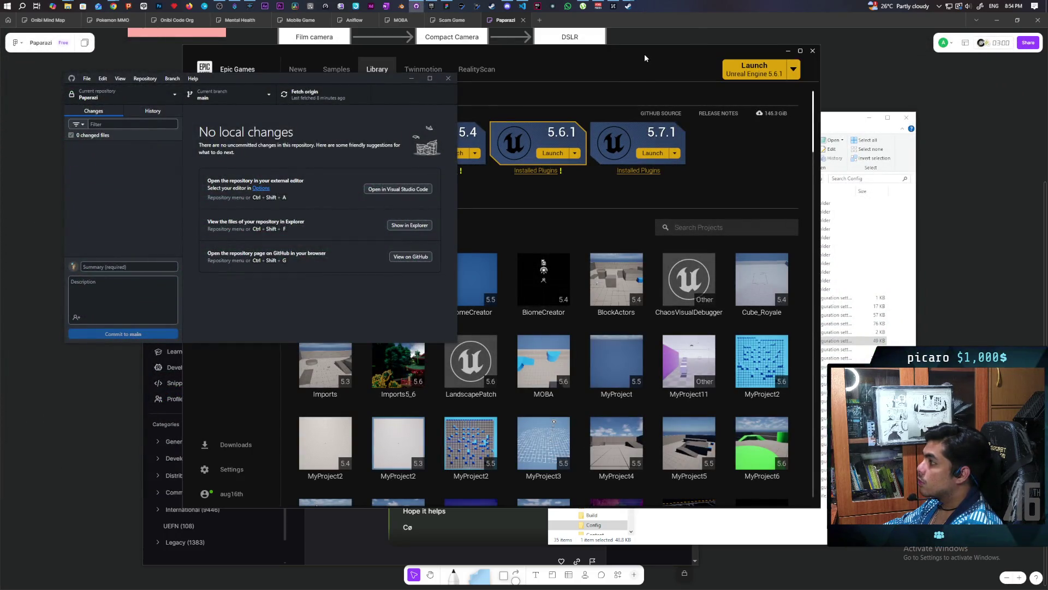
click(645, 53)
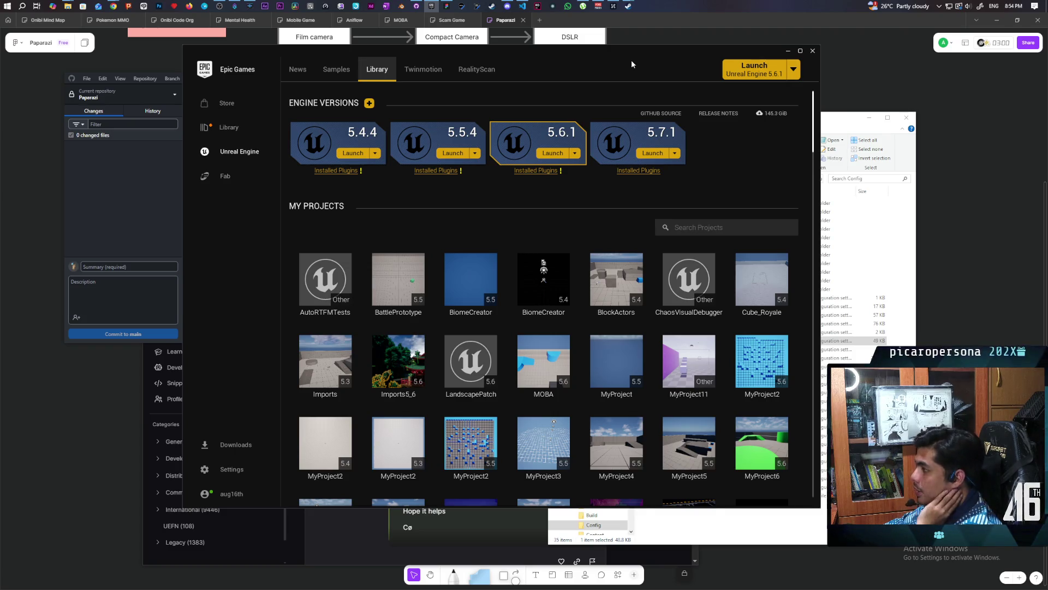
Step: Bring the test.jai VS Code window to the front and maximize it
mouse_move(522, 3)
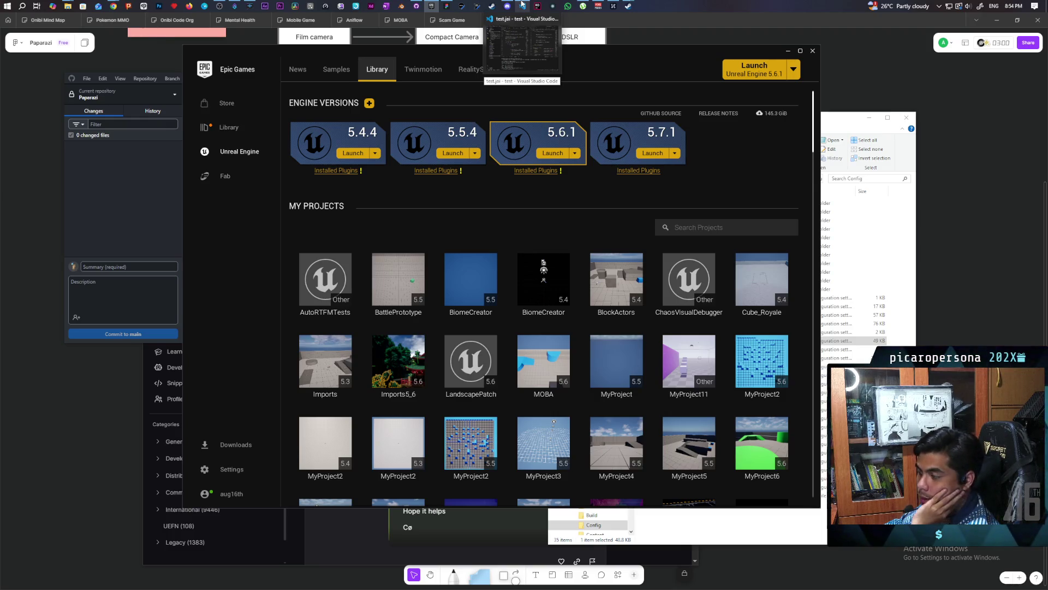
click(524, 28)
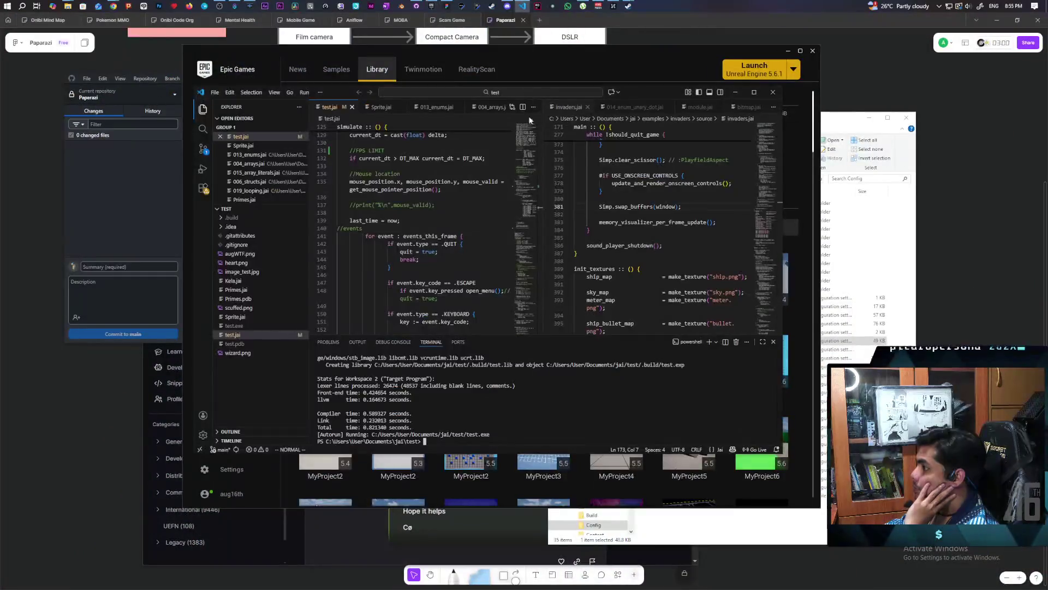
double_click(650, 92)
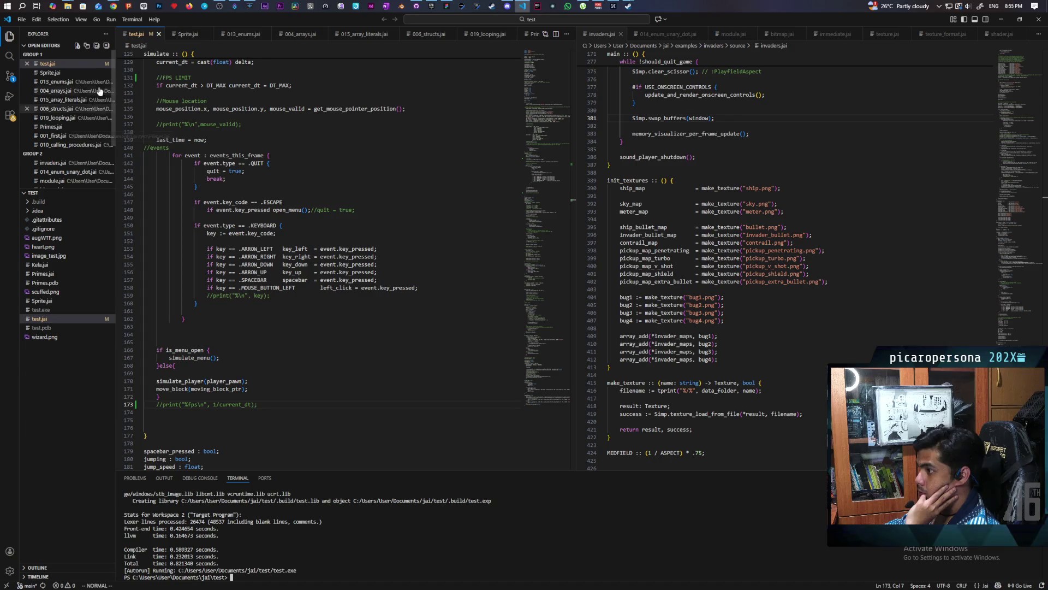
Step: Bring forward the File Explorer window showing the UE_5.7 Engine Config folder
mouse_move(68, 9)
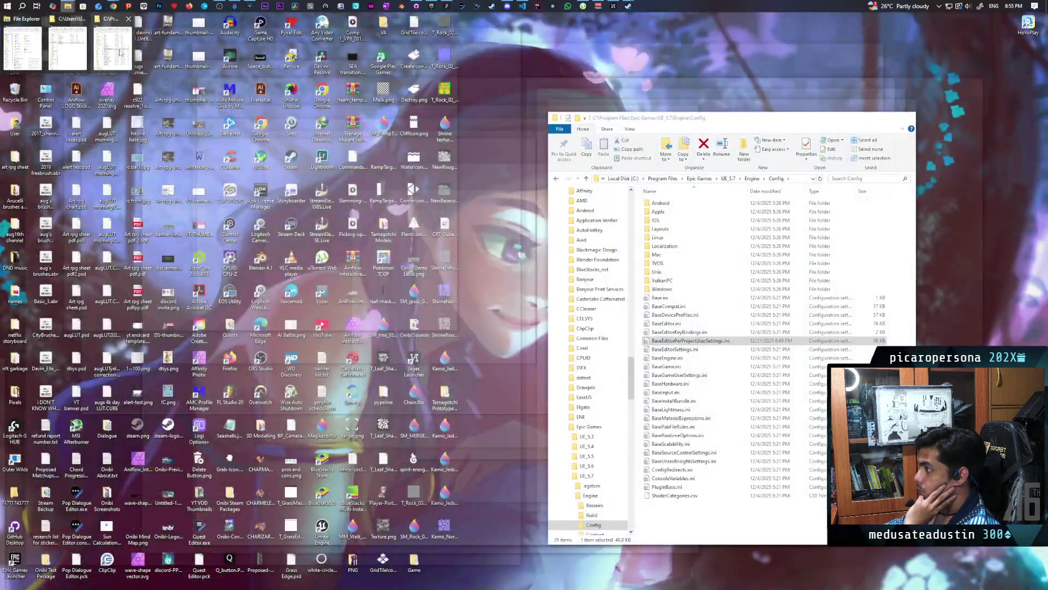
click(121, 53)
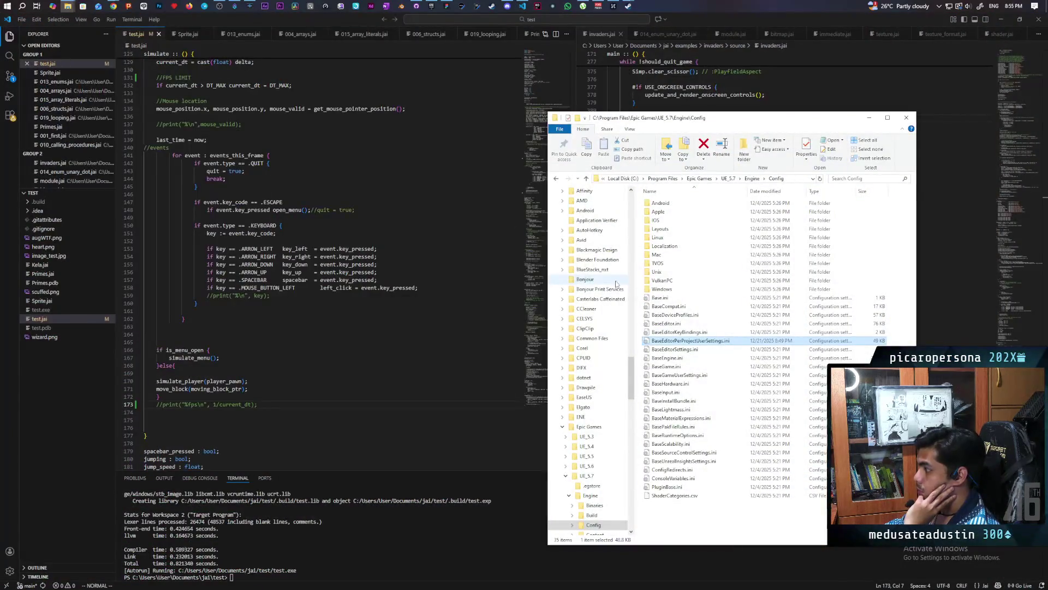
Step: Open Documents\jai\modules\Simp\examples, run example.exe, and close its 'A Window' demo
scroll(629, 366, up, 10)
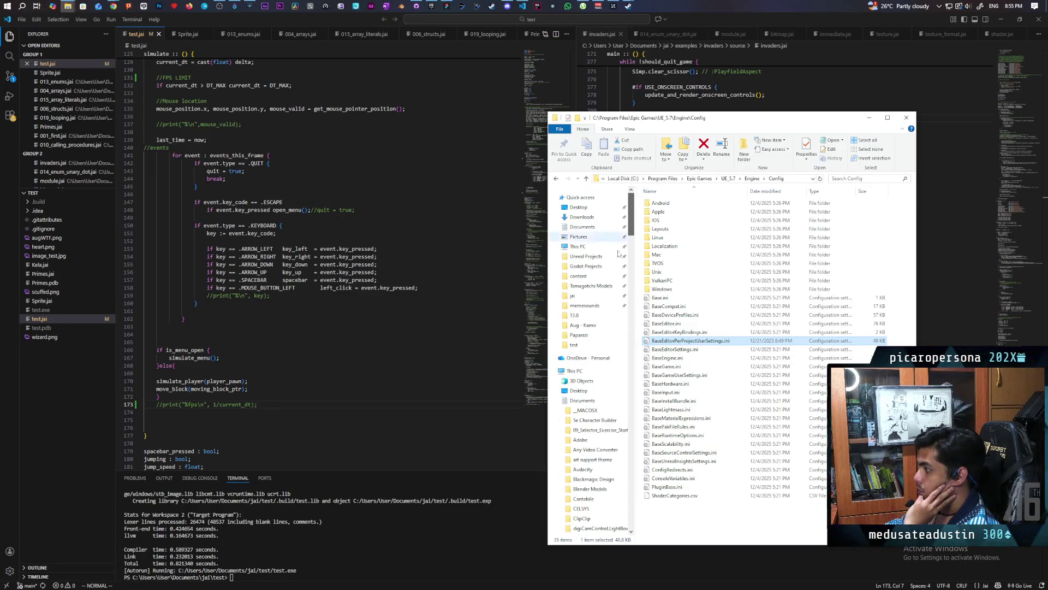
key(alt+Left)
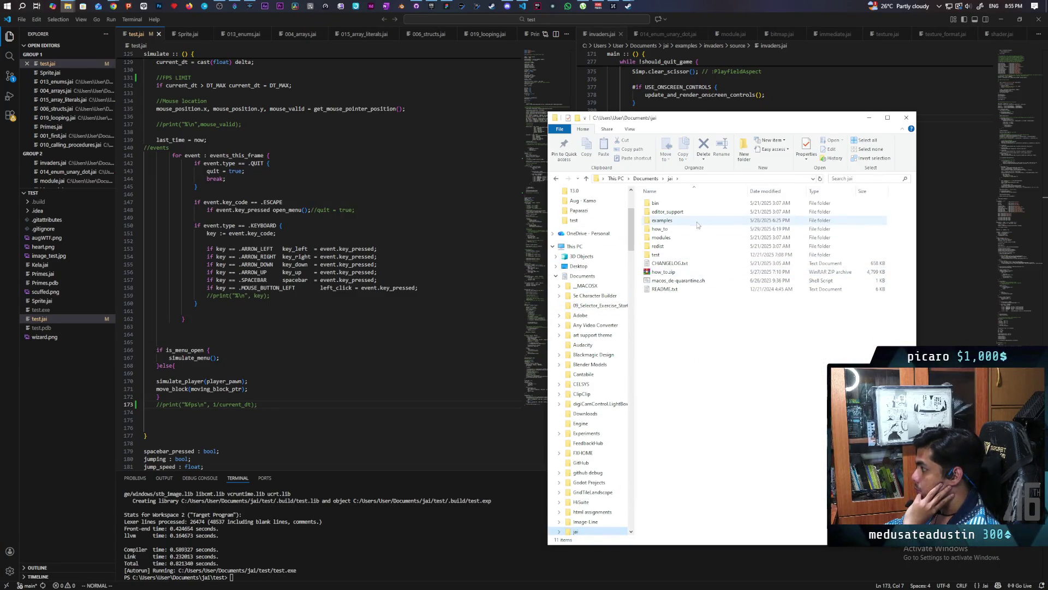
double_click(662, 238)
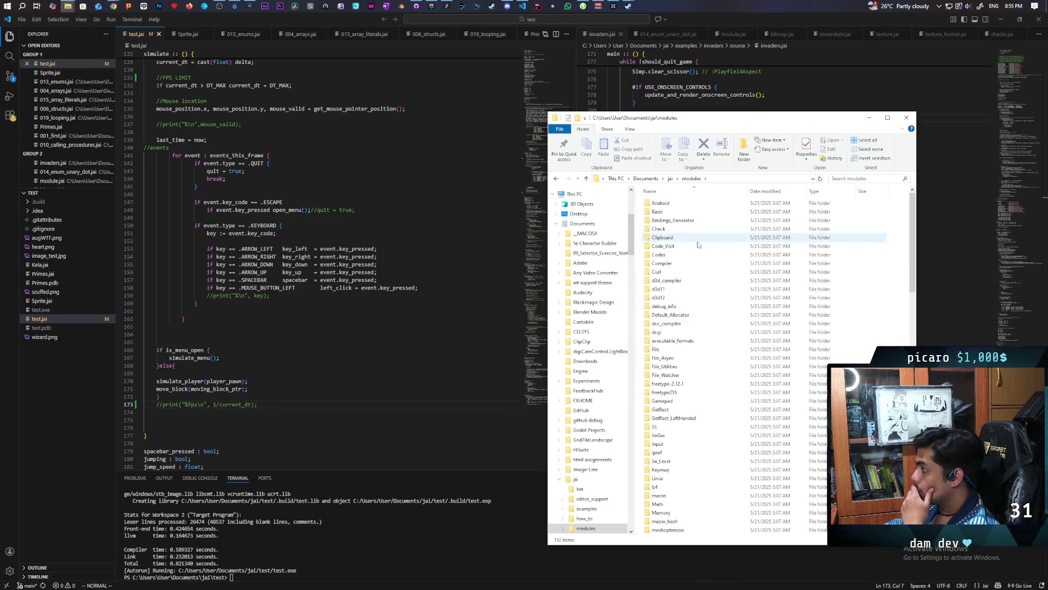
scroll(699, 328, down, 5)
scroll(700, 329, down, 7)
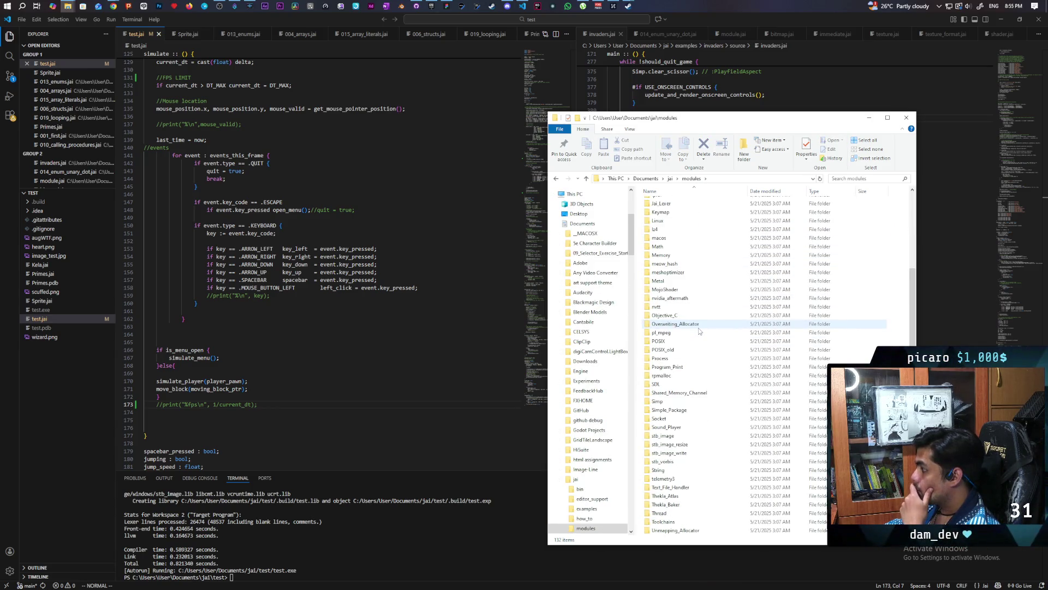
double_click(695, 349)
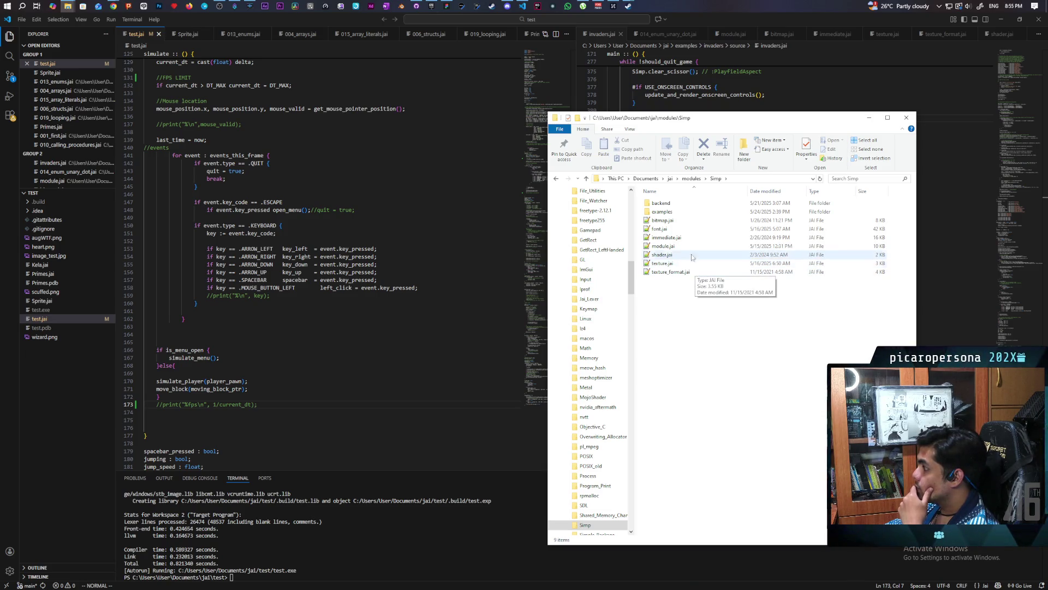
double_click(663, 212)
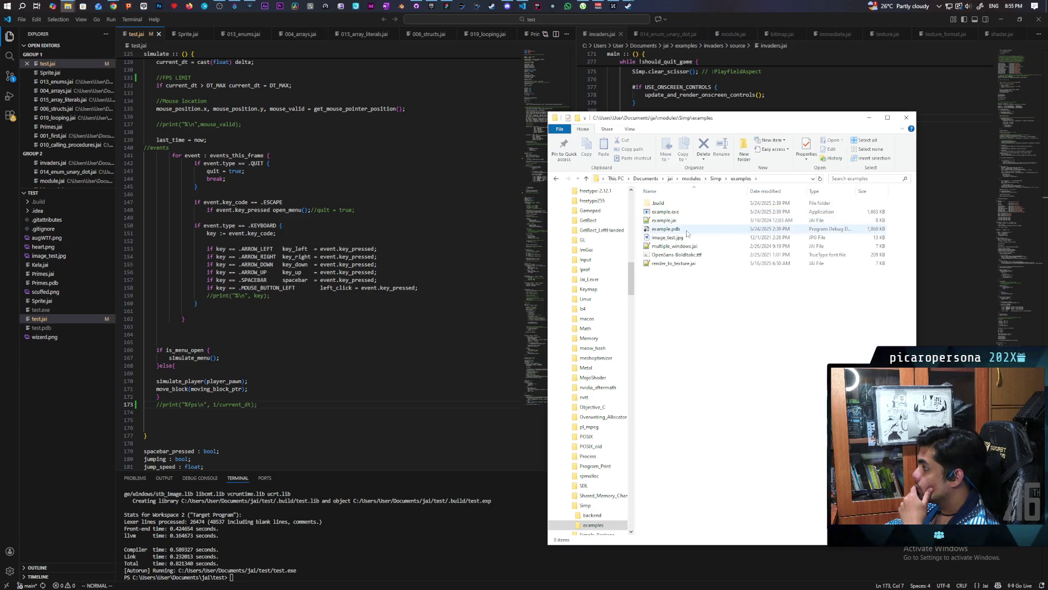
double_click(710, 211)
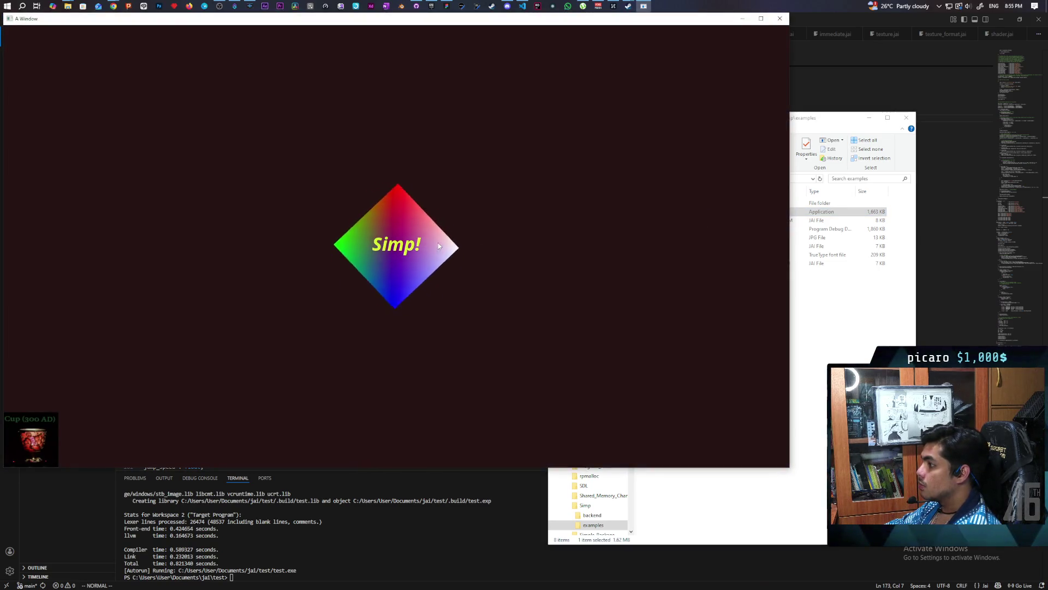
click(779, 20)
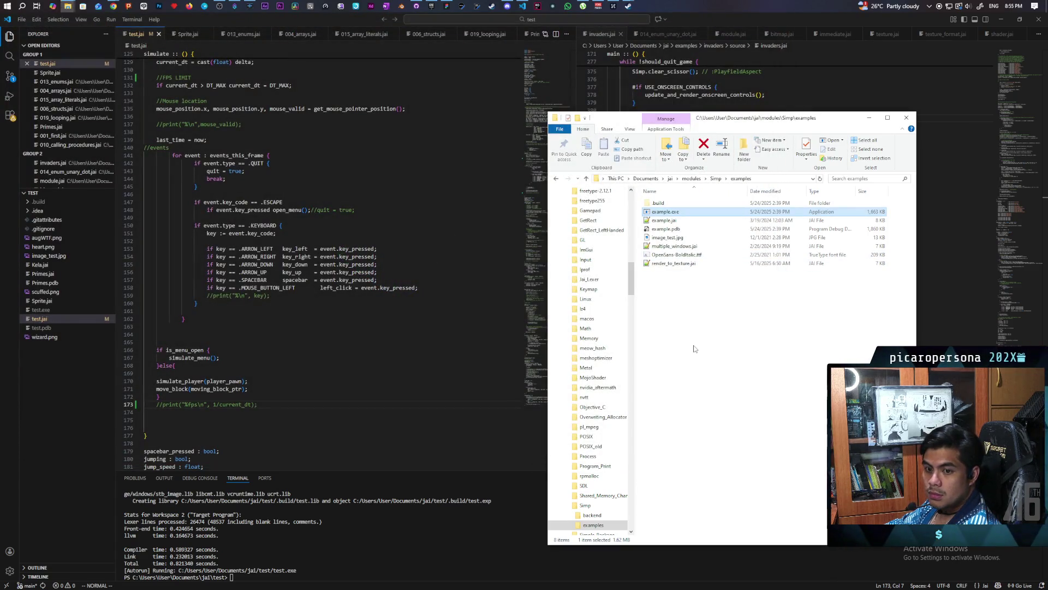
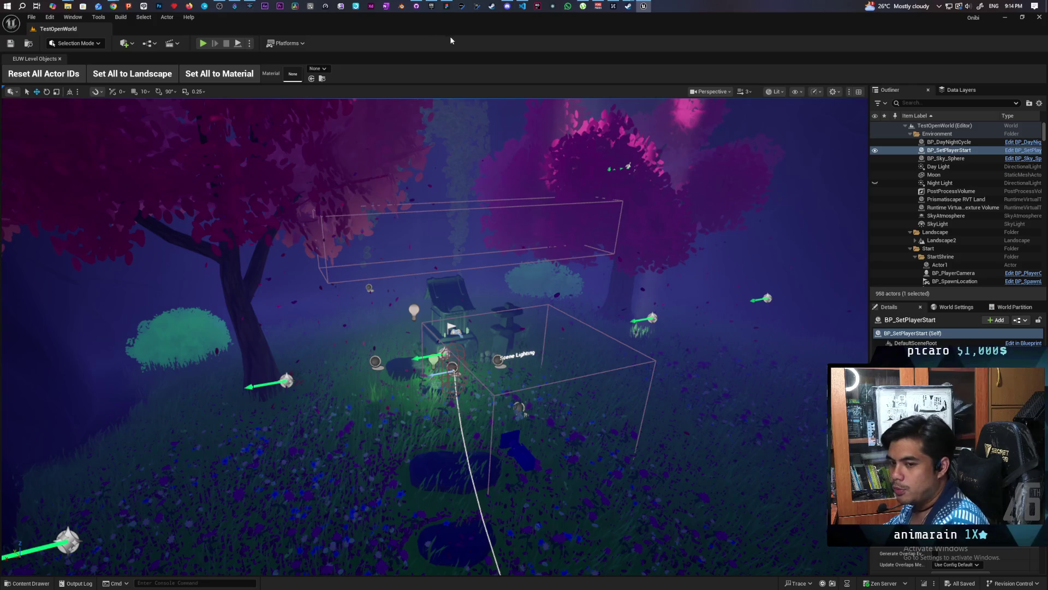
Step: Bring up the Epic Games Launcher and scroll down its library of Unreal projects
click(432, 7)
scroll(481, 339, down, 5)
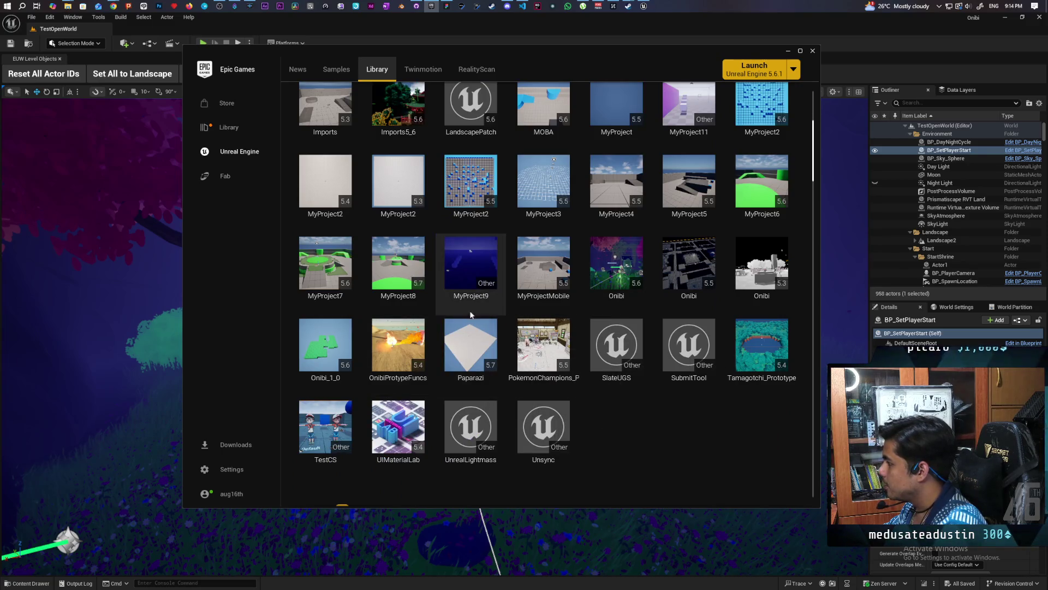
Step: Launch the Paparazi project from the library and shift its editor window left
double_click(483, 357)
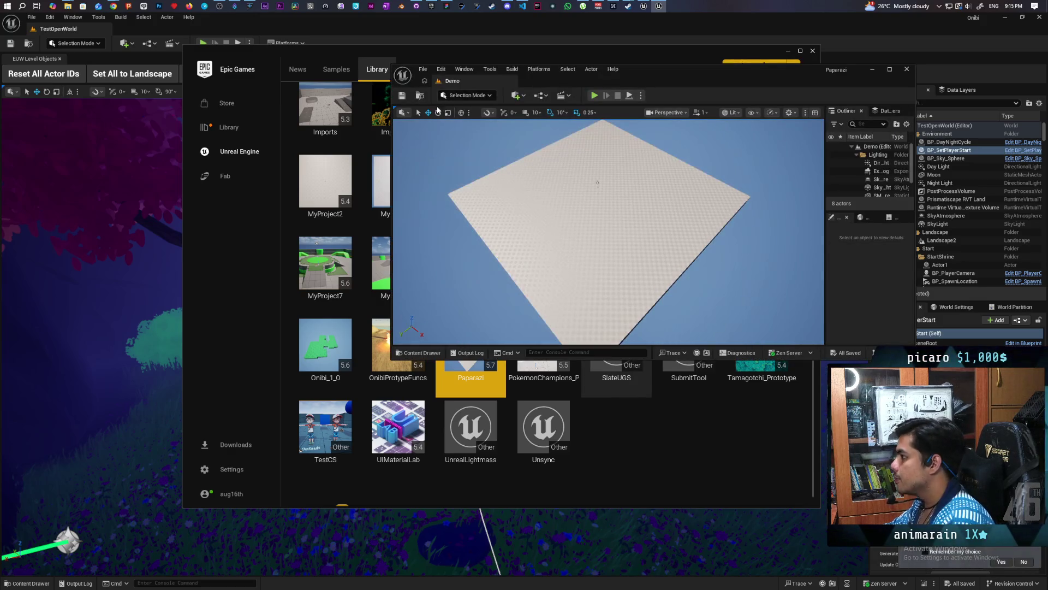
drag(658, 86, 483, 87)
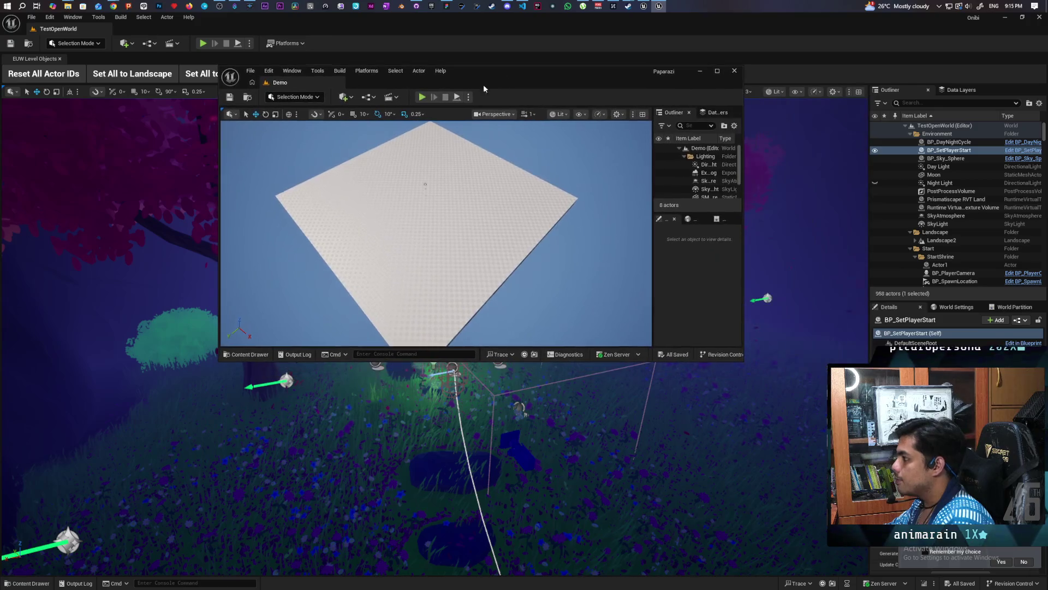
Step: In the Content Drawer, go to the Content folder and open the Aug folder
key(ctrl+space)
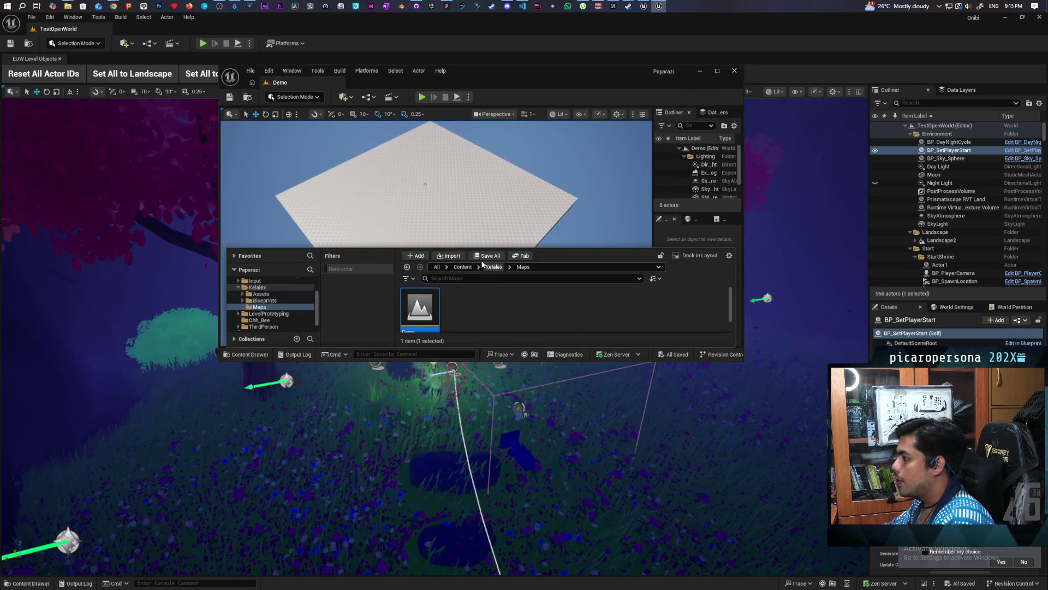
click(463, 268)
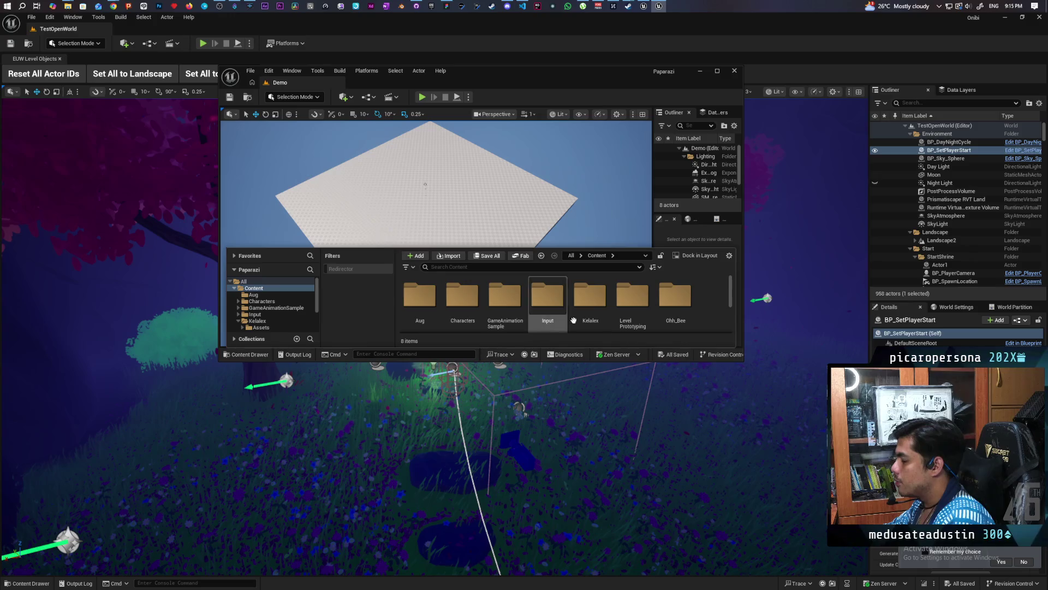
scroll(489, 313, down, 2)
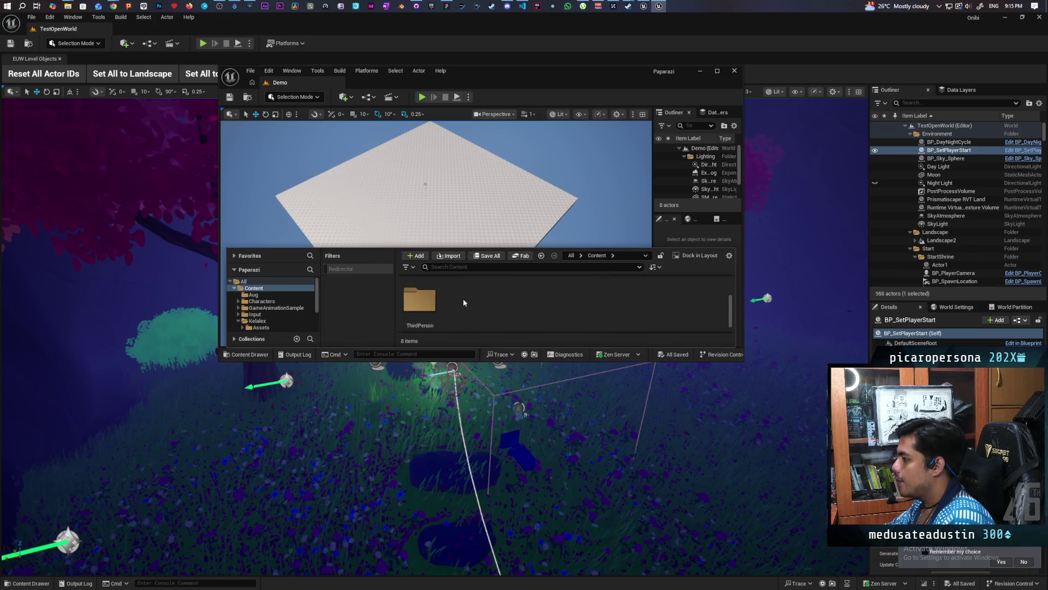
scroll(462, 301, up, 2)
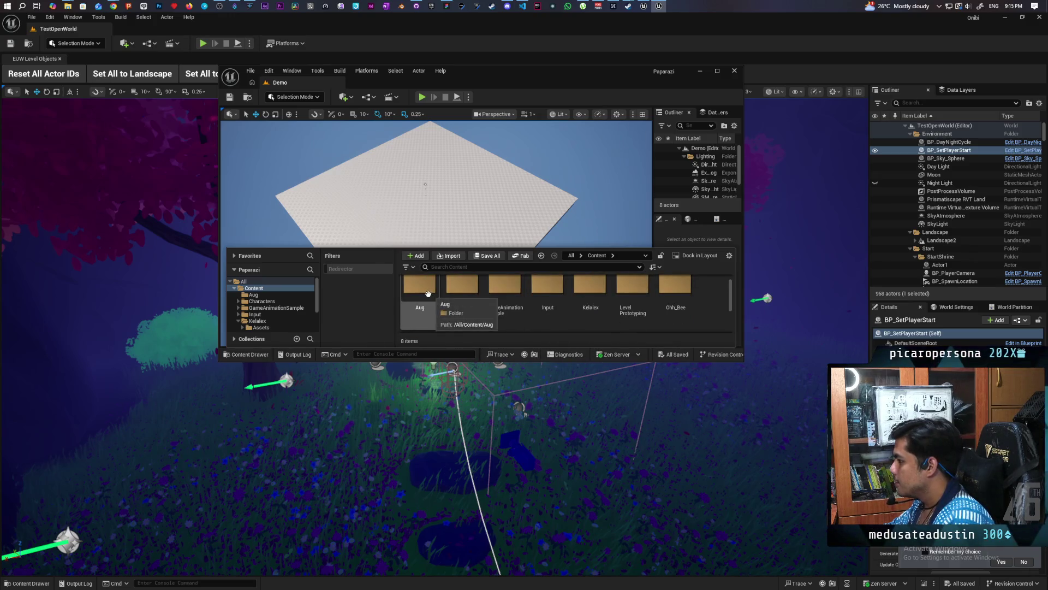
click(426, 292)
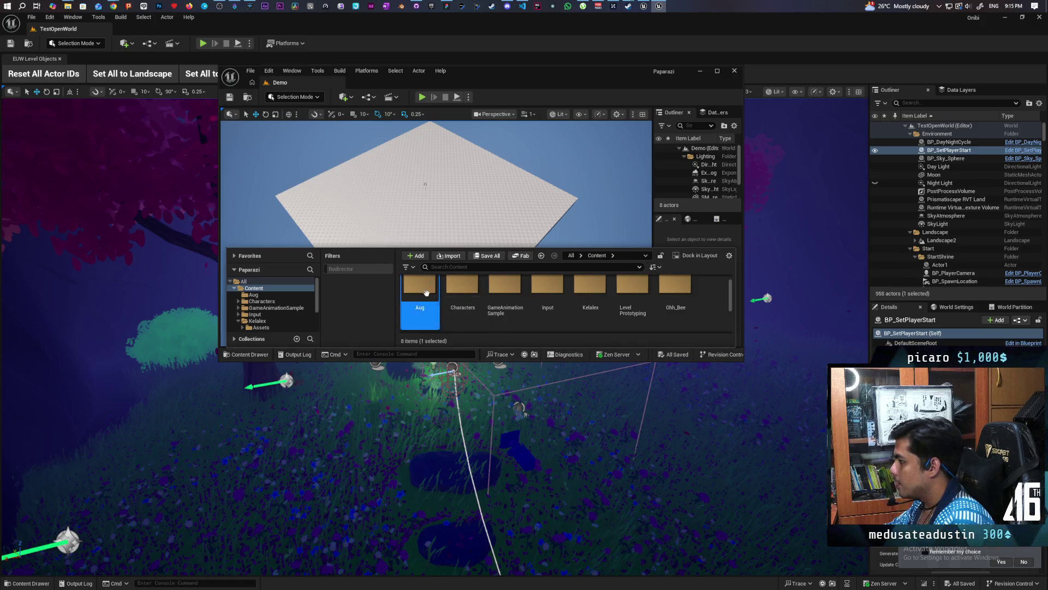
double_click(427, 292)
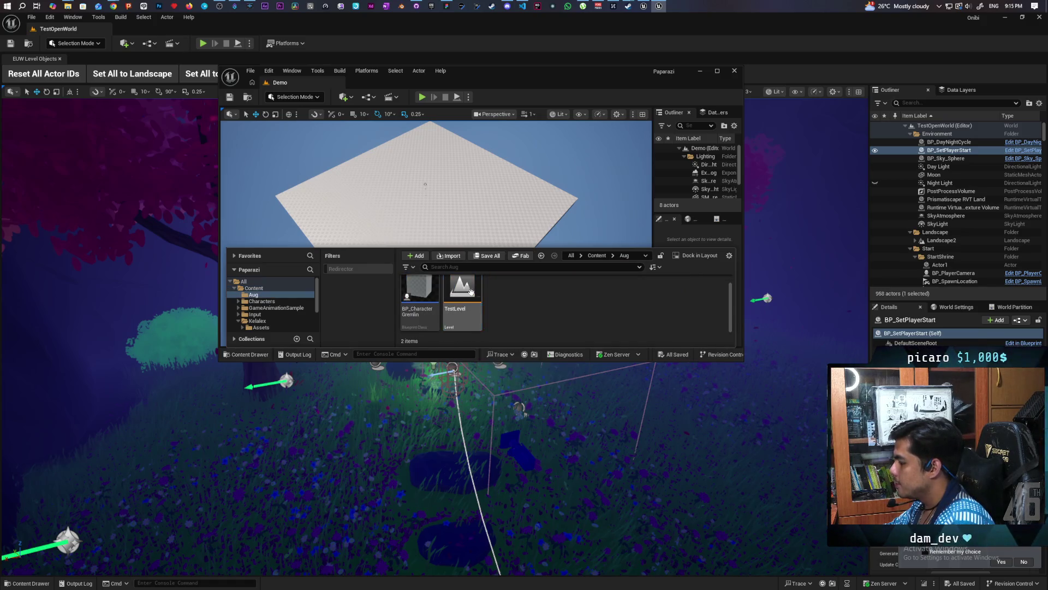
Step: Open TestLevel, move the Paparazi editor window right, and stretch it taller
double_click(468, 310)
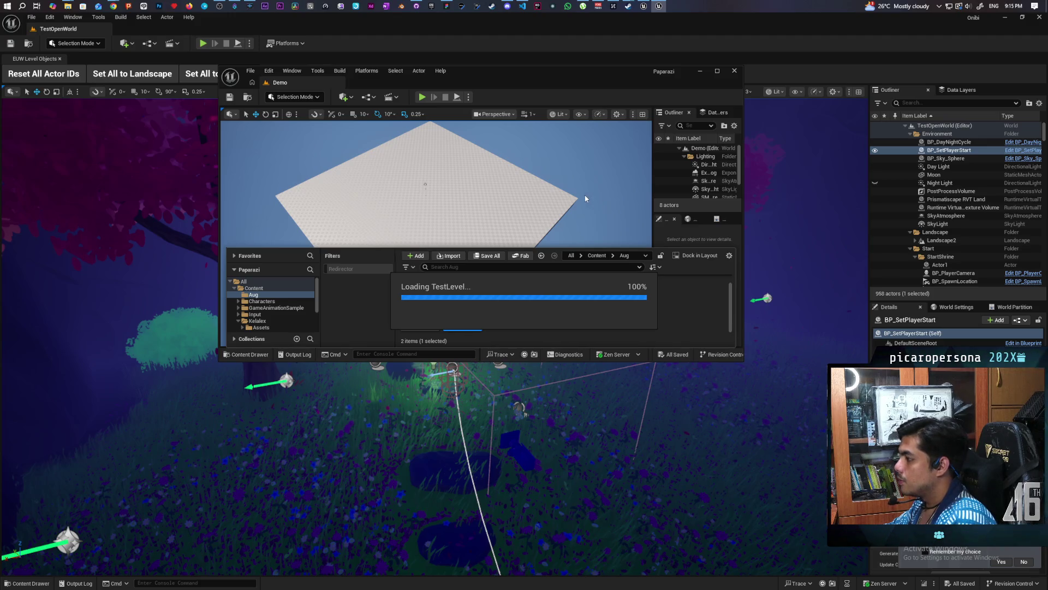
drag(582, 96, 718, 91)
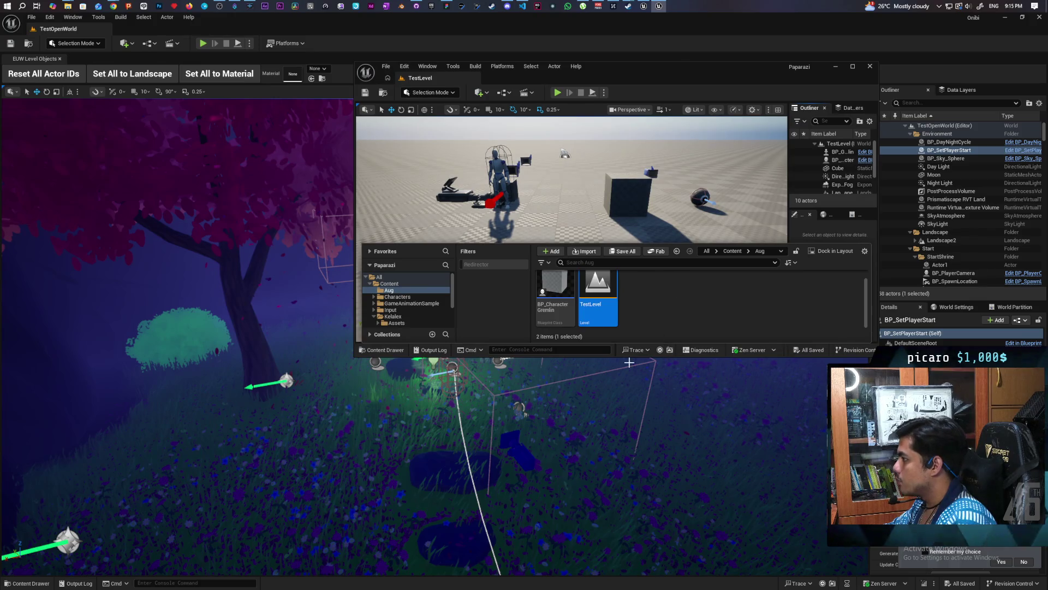
drag(637, 356, 637, 497)
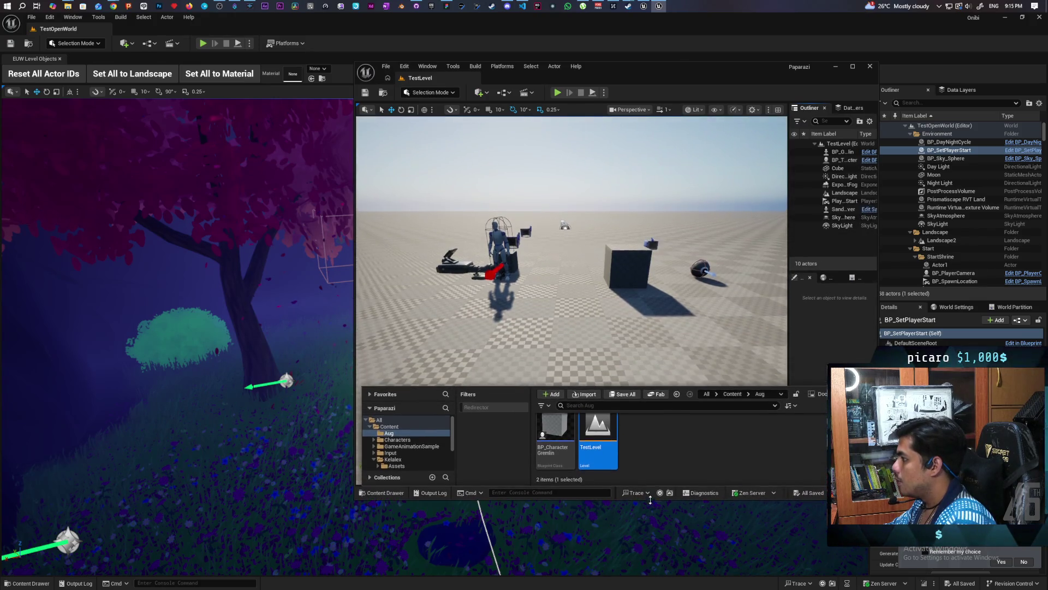
Step: Start a multiplayer Play-In-Editor session of TestLevel with client windows
click(605, 93)
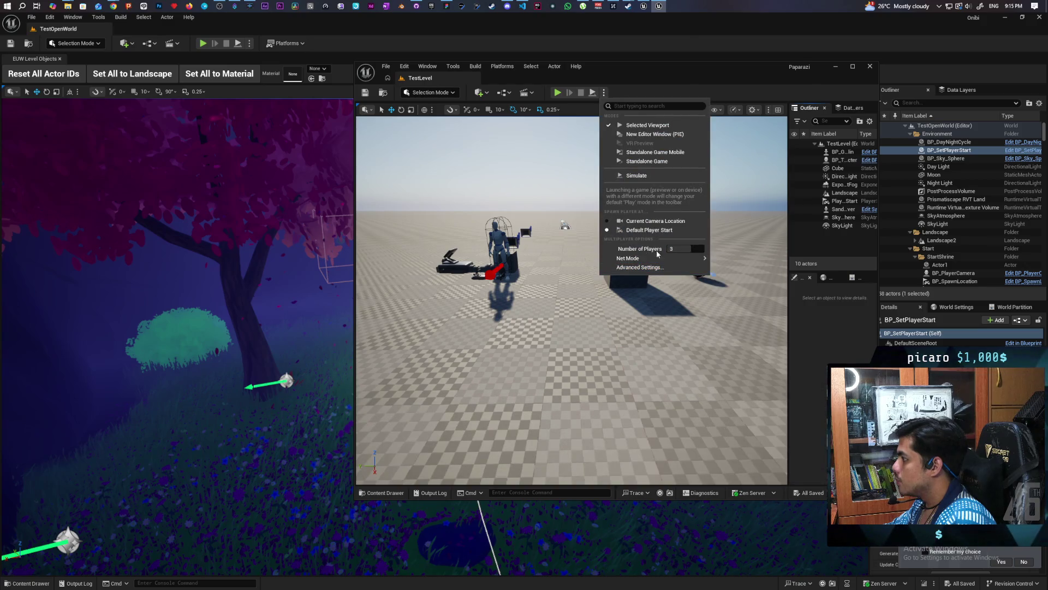
click(618, 83)
click(556, 93)
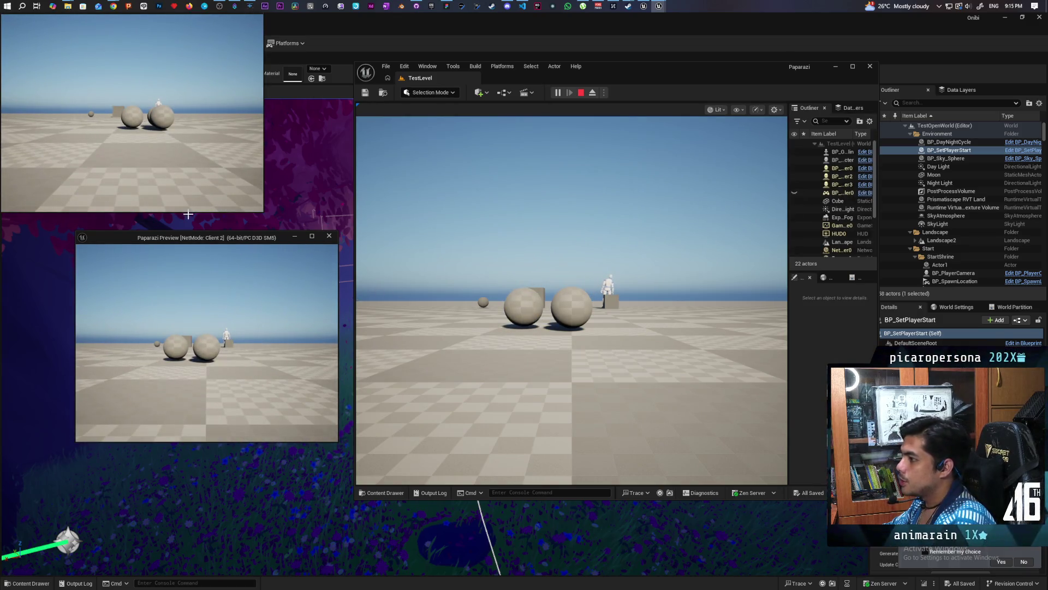
Step: Take control of the client game views and stack three spheres into a snowman
click(167, 160)
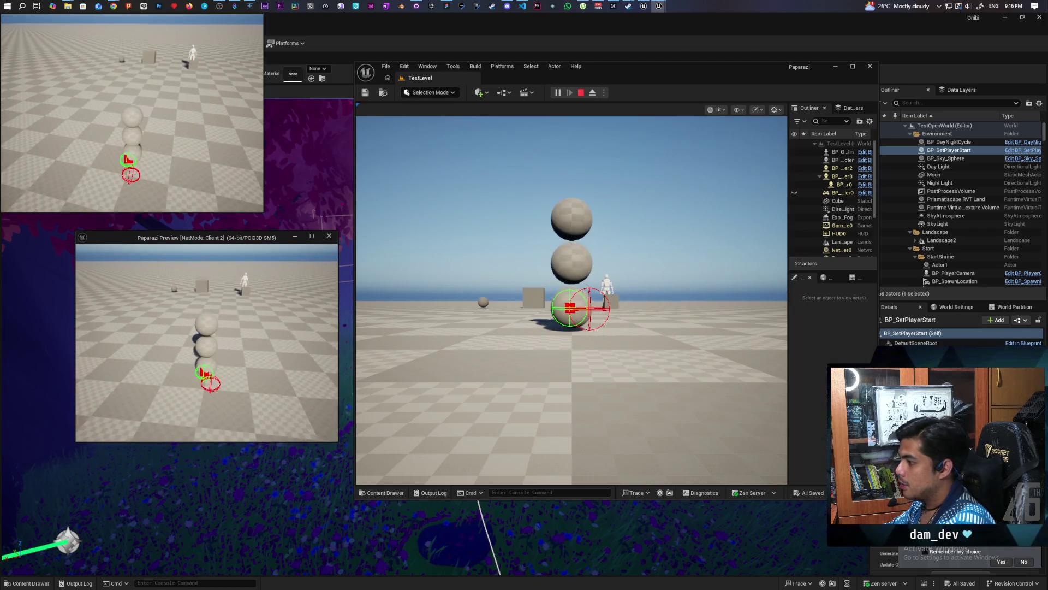
click(435, 309)
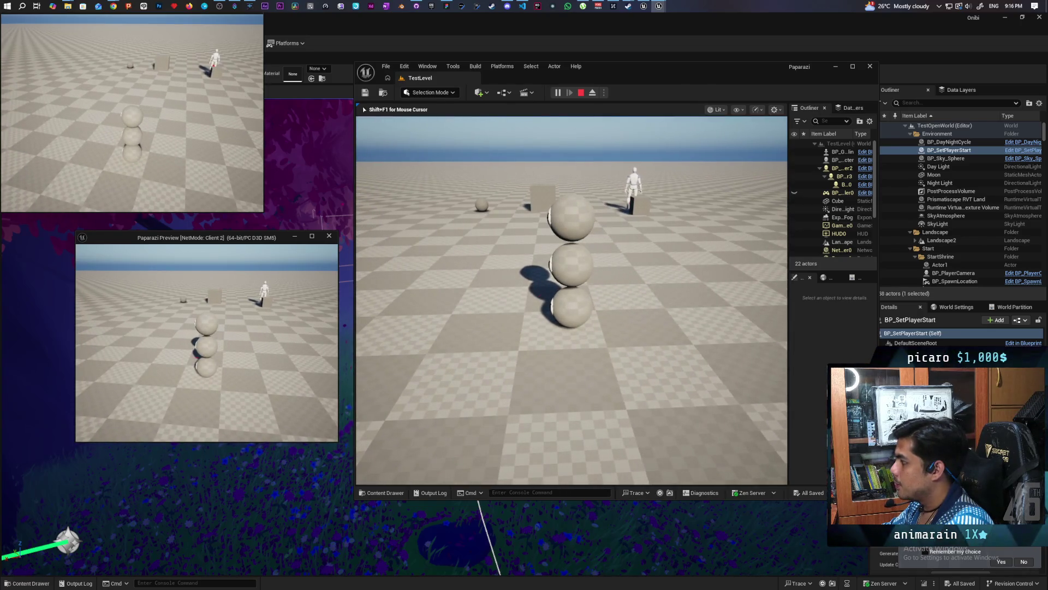
key(alt+Tab)
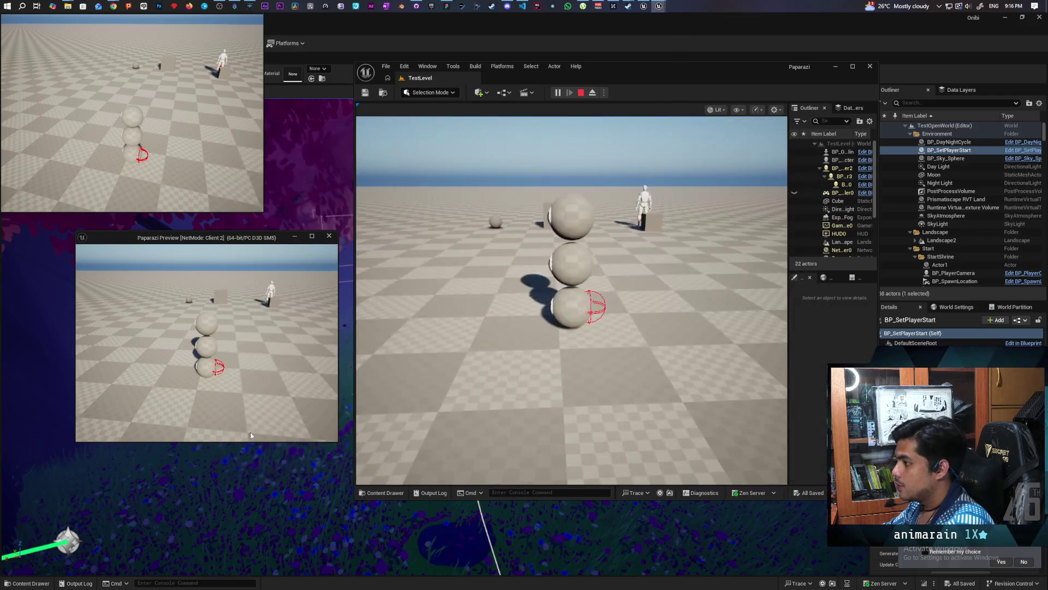
Step: Knock the stacked spheres apart so one rolls away, then retake the main game view
click(250, 435)
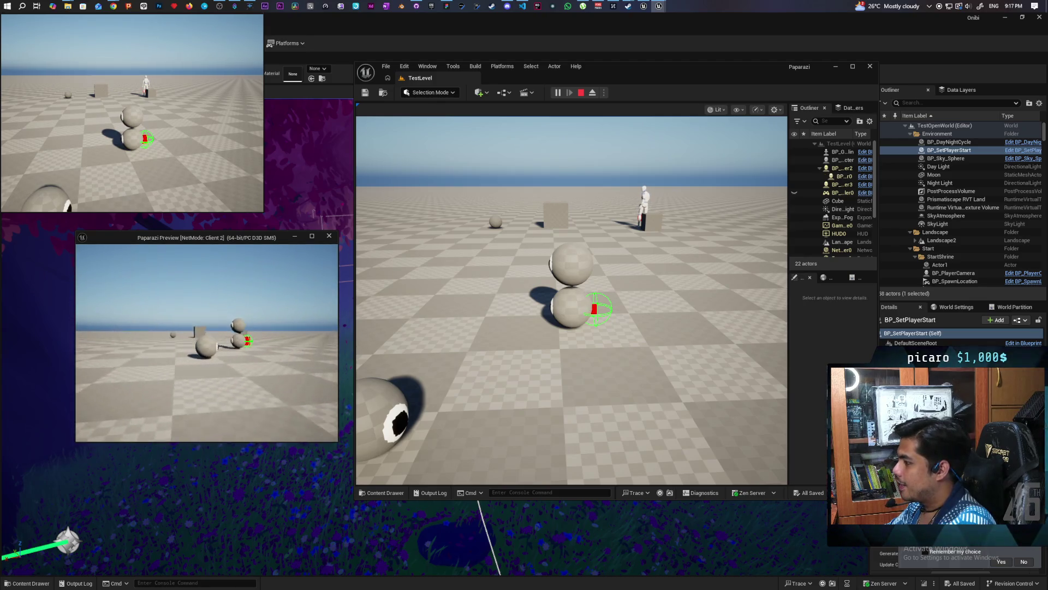
click(376, 282)
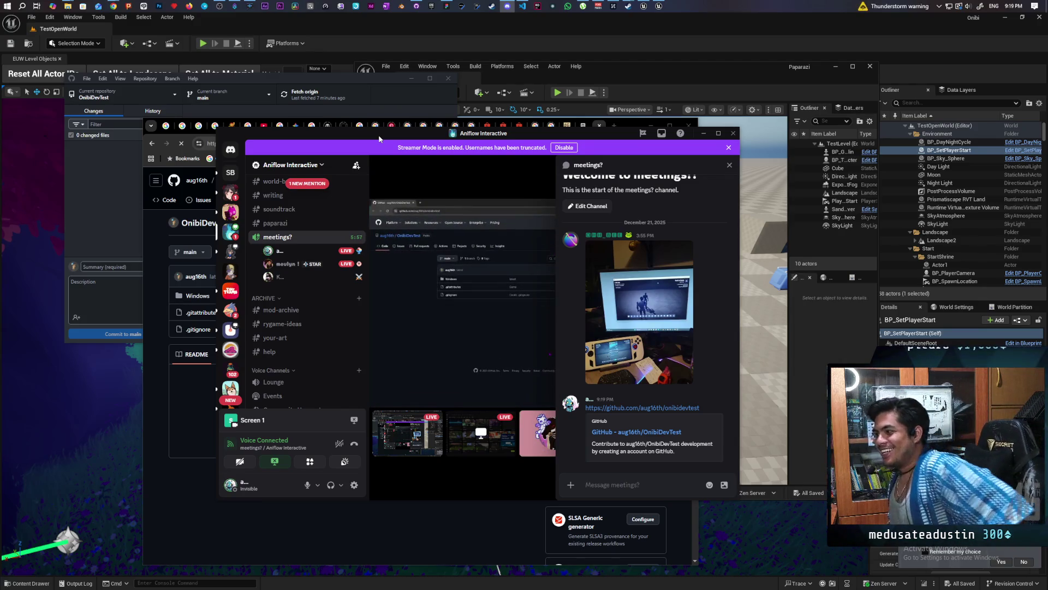
Step: Maximize Discord so the OnibiDevTest GitHub stream fills the screen
double_click(380, 139)
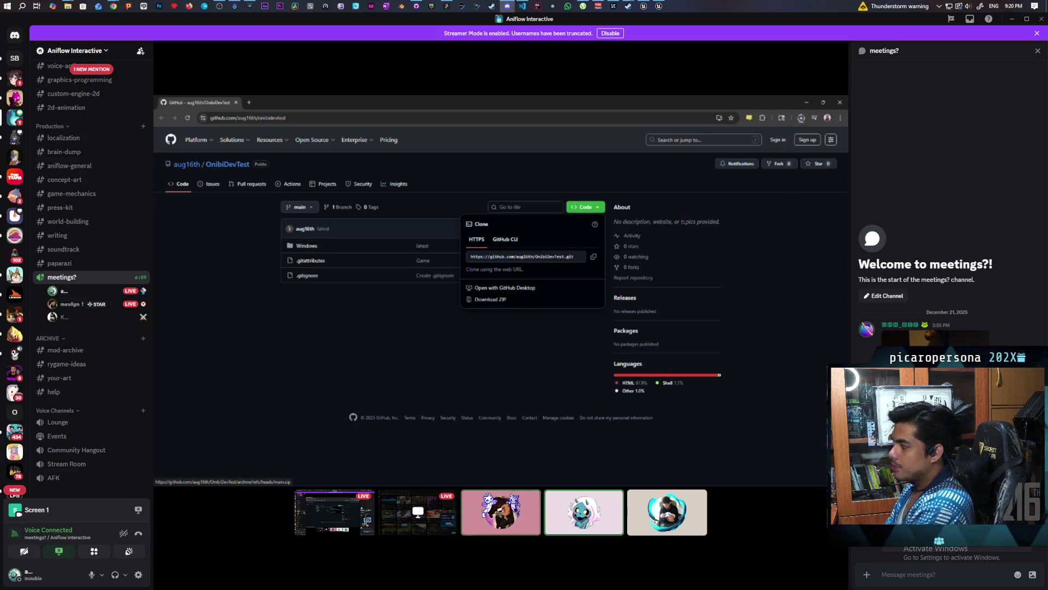
Step: Watch the stream, then bring up the context menu for a streaming participant's tile
mouse_move(511, 313)
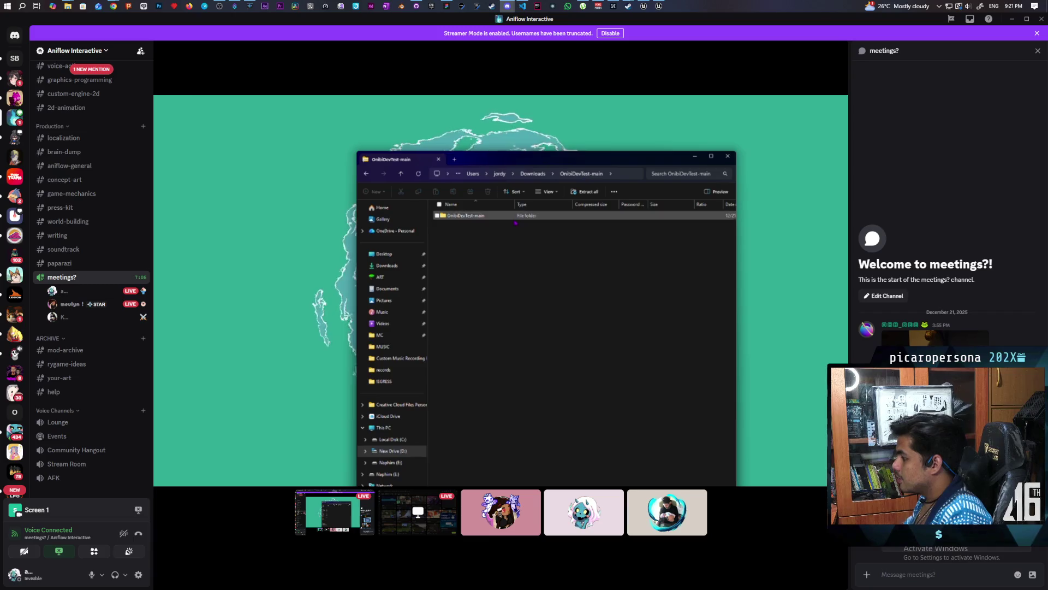
right_click(518, 529)
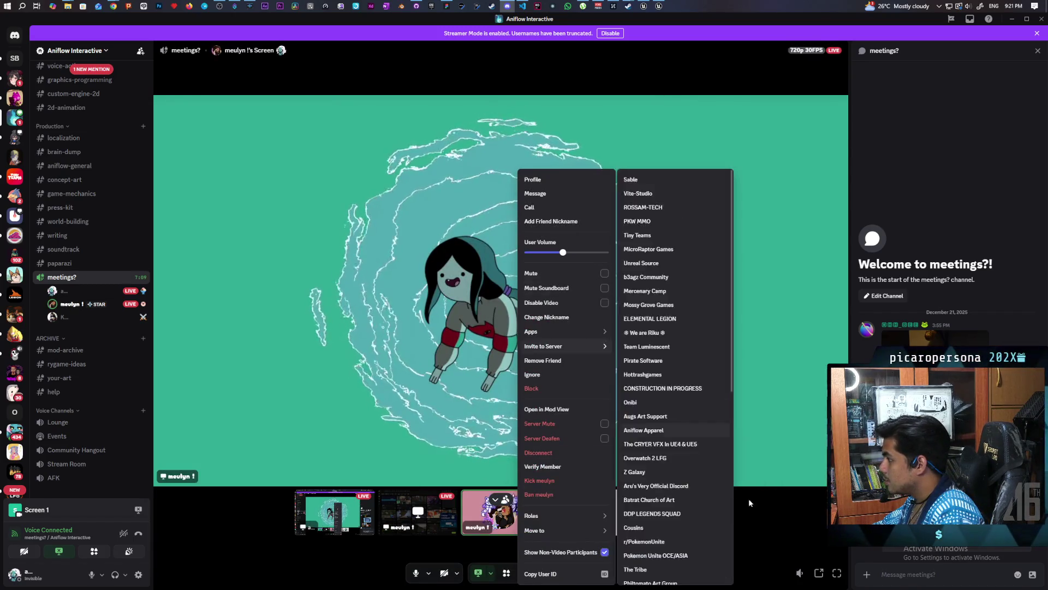
Step: Dismiss the participant menu and resume watching the Onibi build folder stream
click(786, 519)
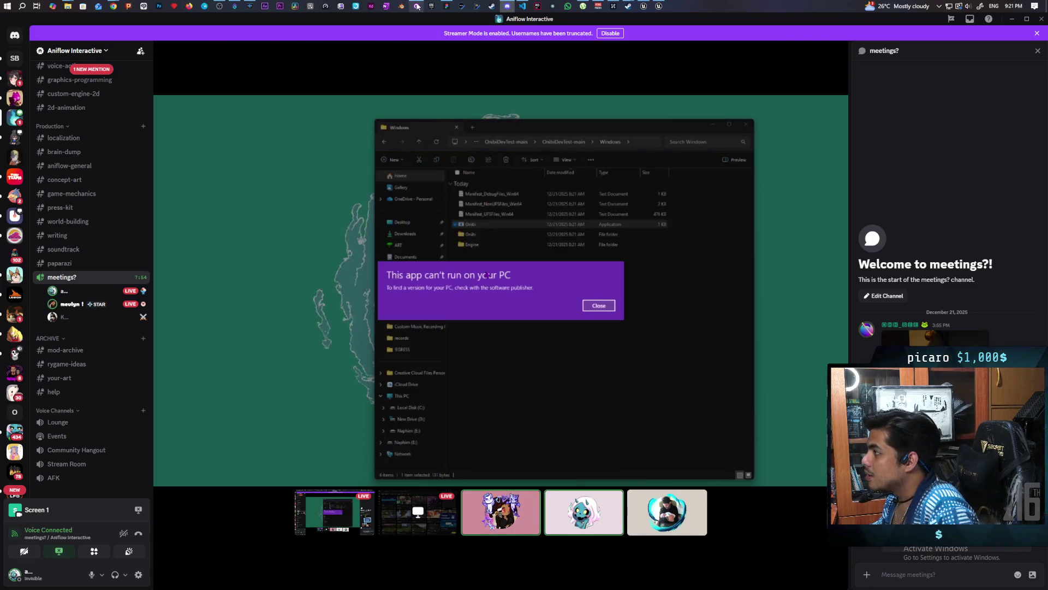
mouse_move(417, 7)
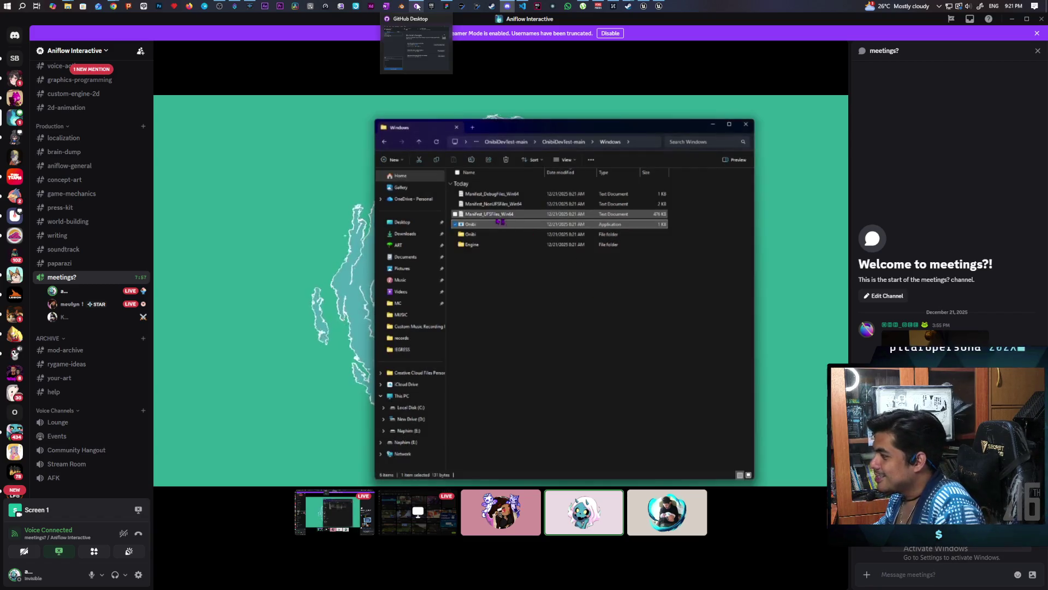
Step: Show the OnibiDevTest repository folder in Explorer from GitHub Desktop, move it left, and return to Discord
click(417, 6)
click(409, 225)
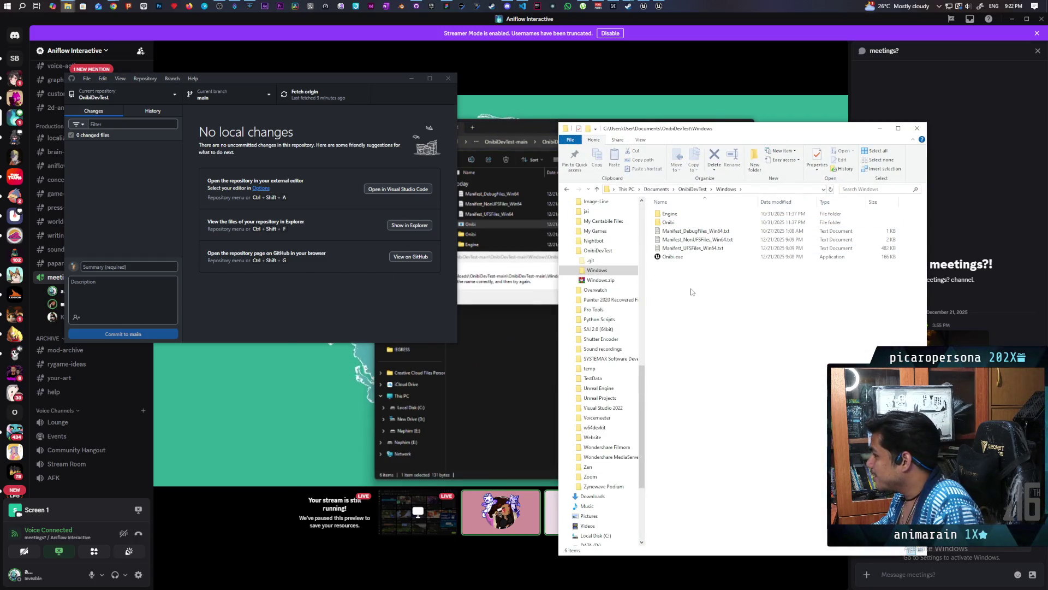
mouse_move(711, 133)
mouse_down()
mouse_move(298, 238)
mouse_move(155, 124)
mouse_up()
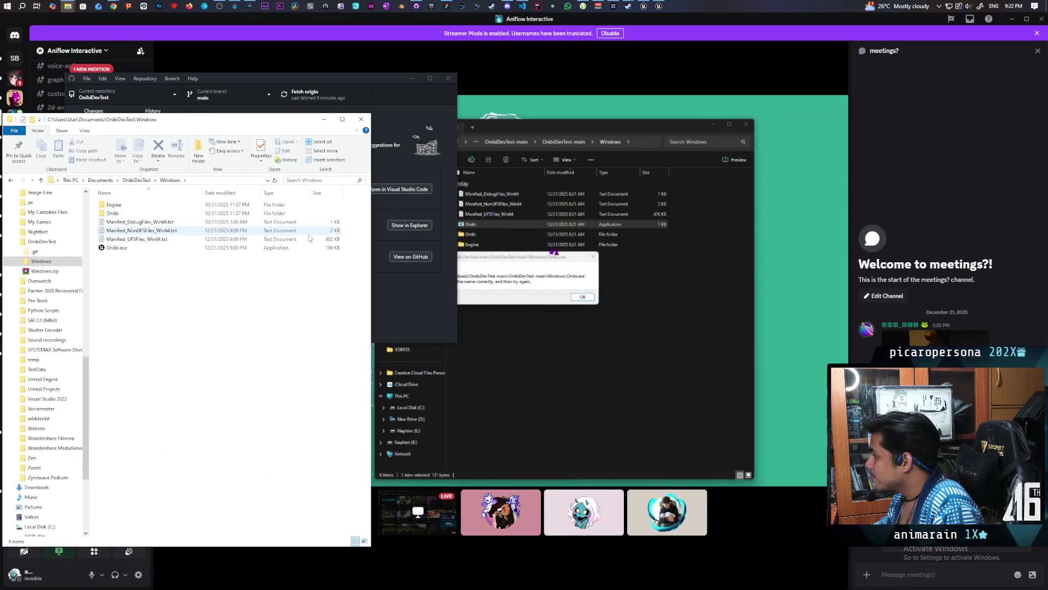
click(657, 230)
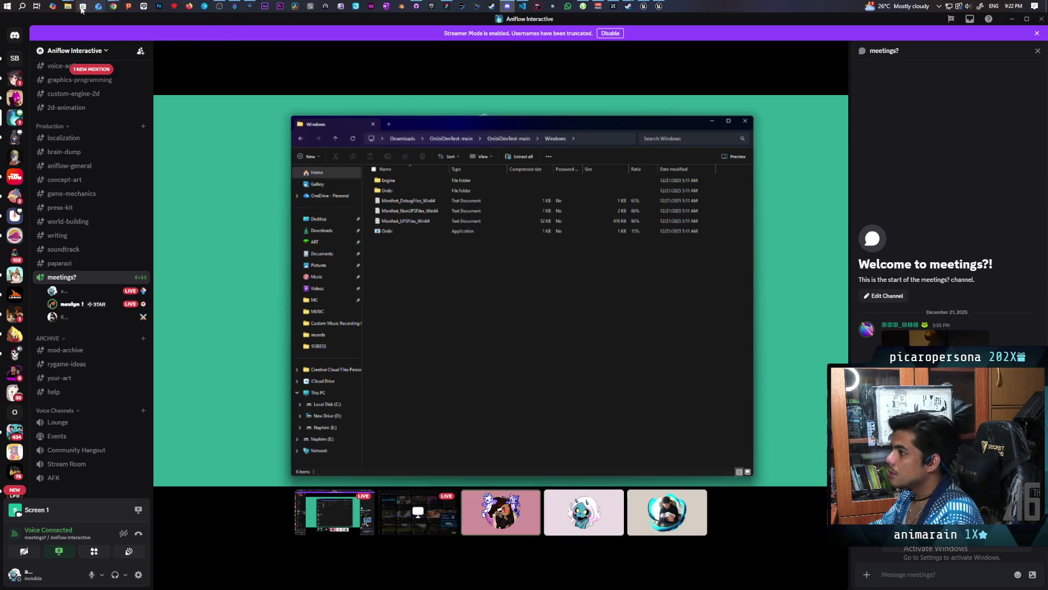
Step: Open the OnibiDevTest repository in File Explorer, inspect its Windows build folder, then minimize the window
mouse_move(67, 6)
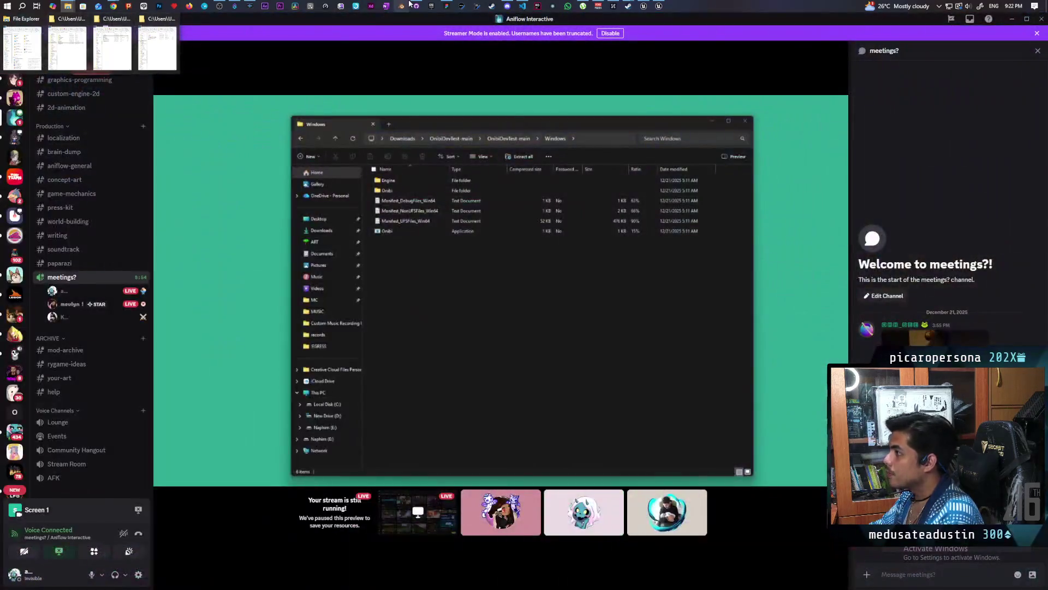
click(416, 6)
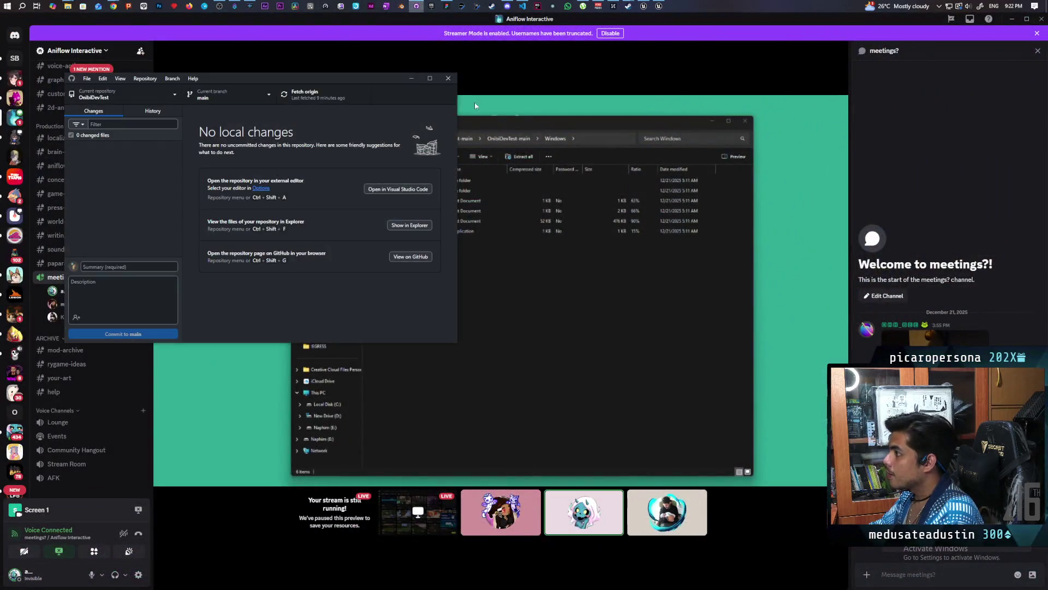
click(418, 227)
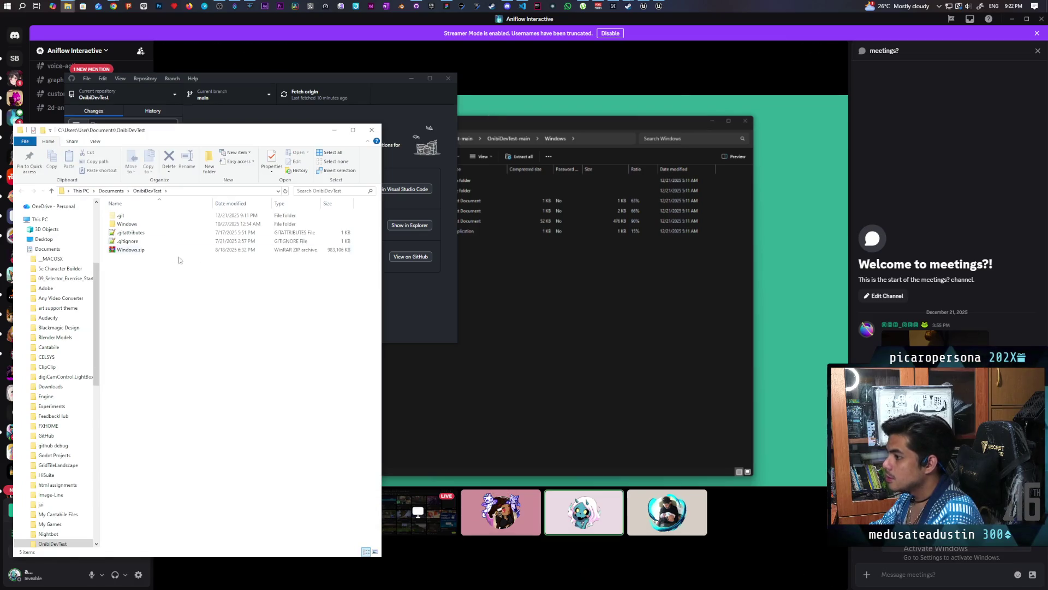
double_click(142, 228)
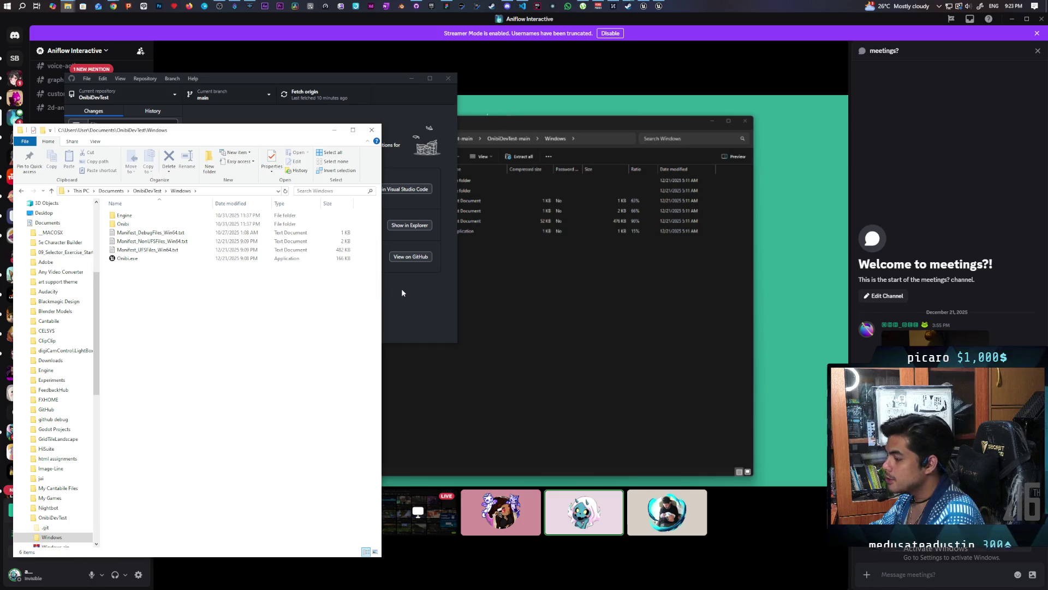
key(BackSpace)
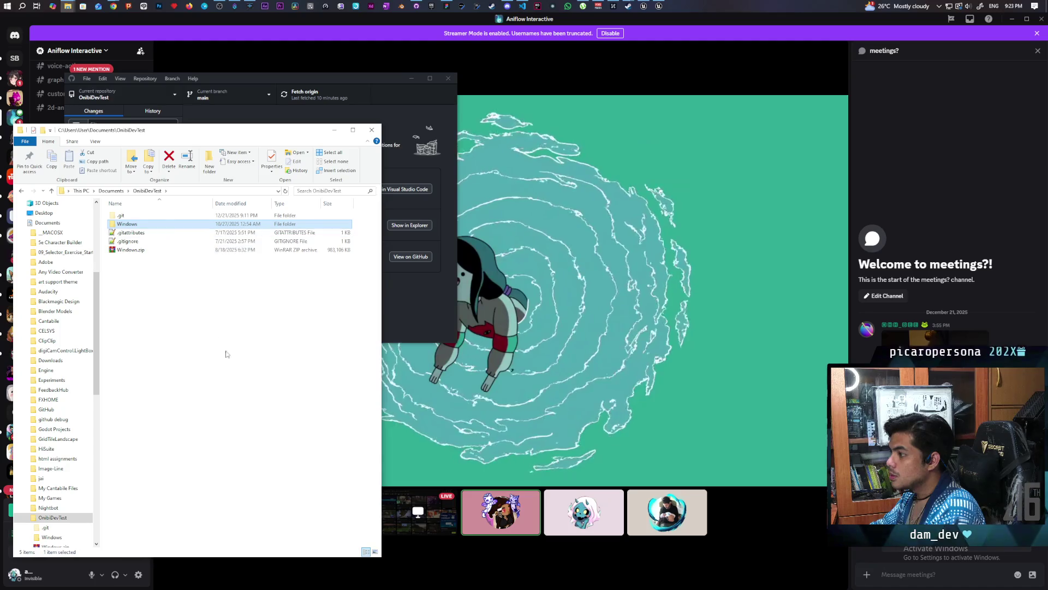
click(335, 130)
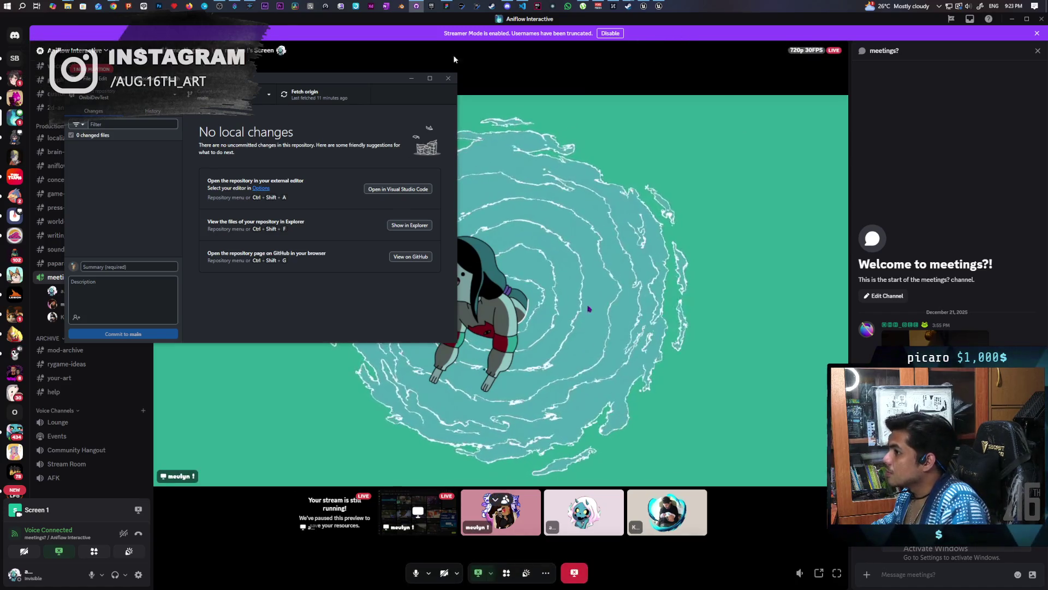
Step: Preview the Twitch Creator Dashboard Stream Manager from Chrome's taskbar thumbnail
mouse_move(113, 6)
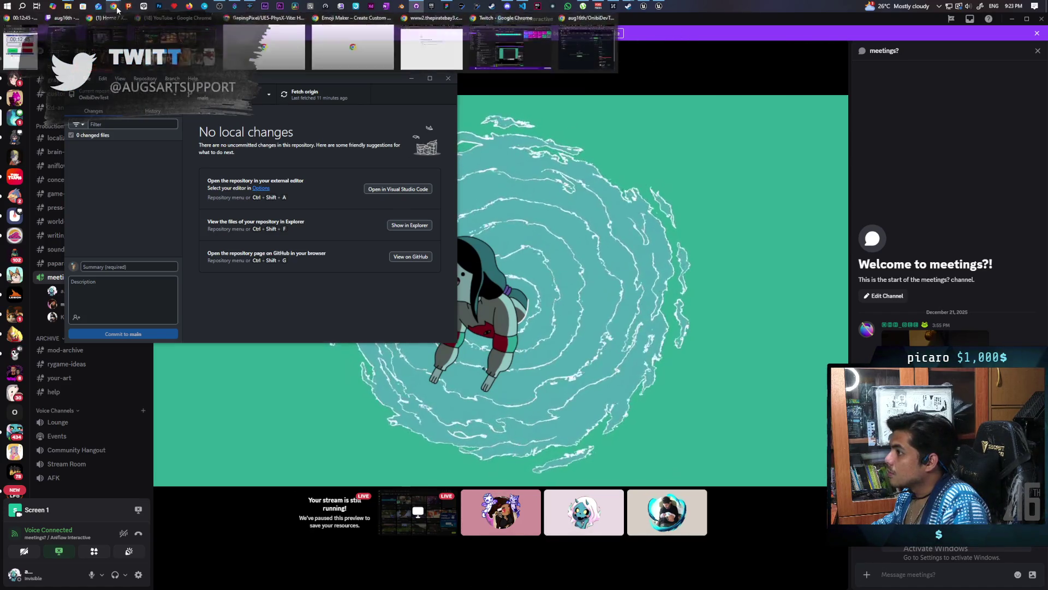
mouse_move(538, 61)
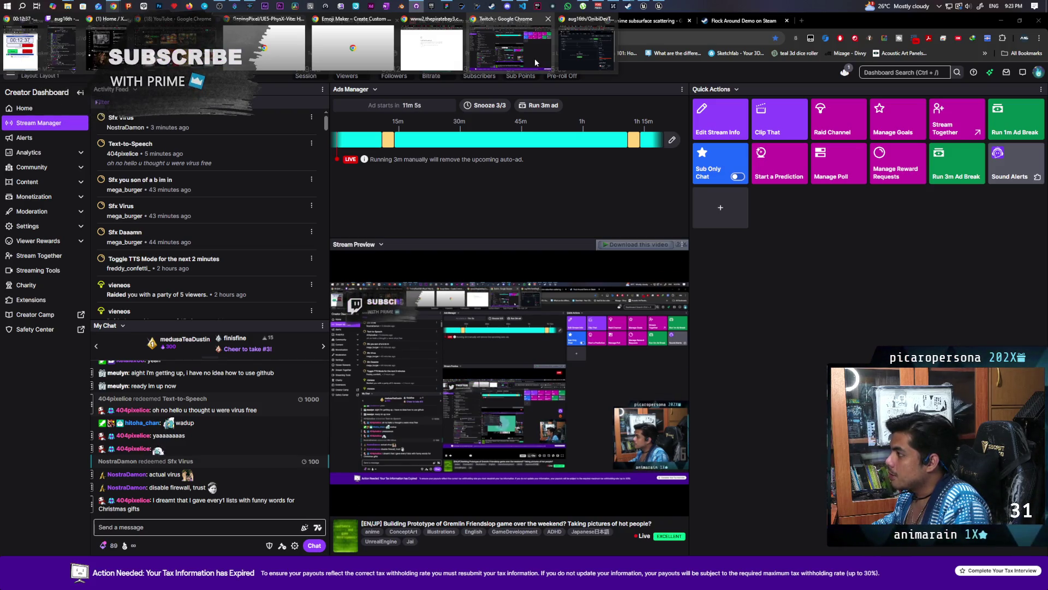
Step: Switch back to the Discord call streaming the Onibi game's title menu
click(508, 6)
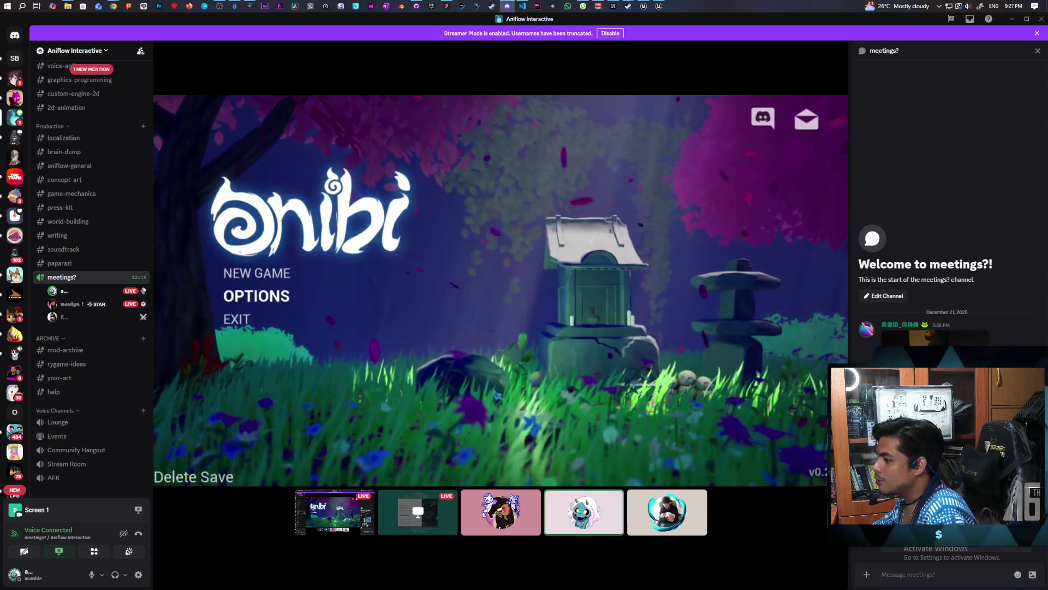
Step: Open OPTIONS in the streamed Onibi game to show its Graphics settings
mouse_move(507, 259)
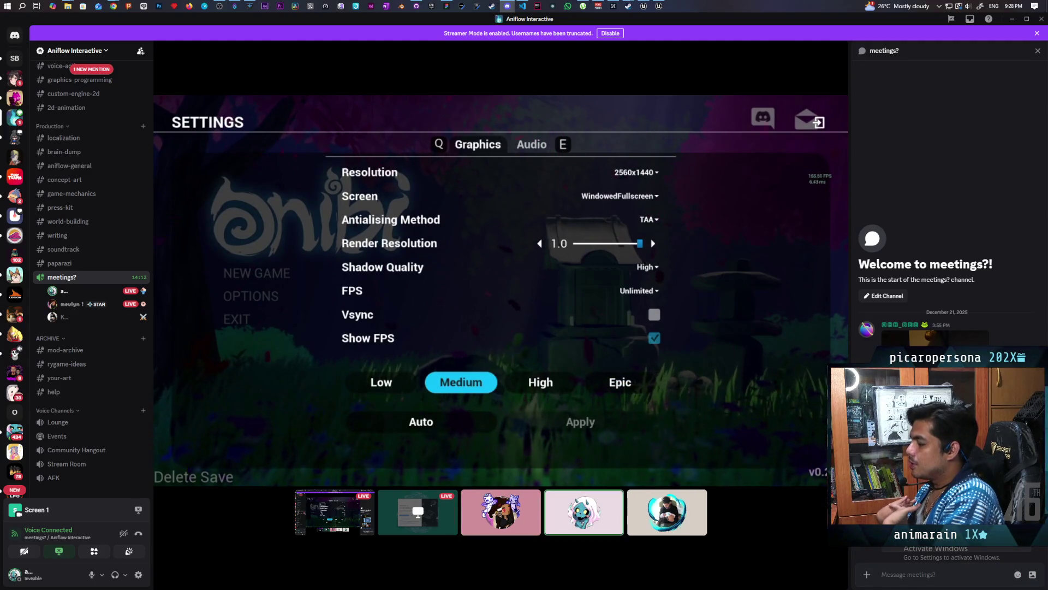
Step: Try the Epic then Auto graphics quality presets, then view the Audio volume sliders
click(636, 395)
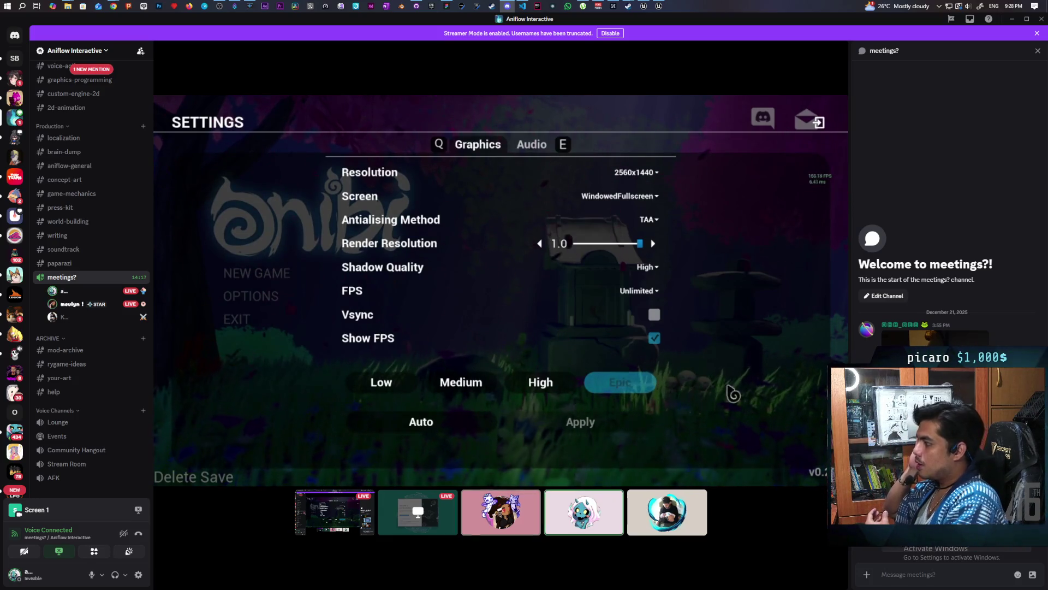
click(483, 428)
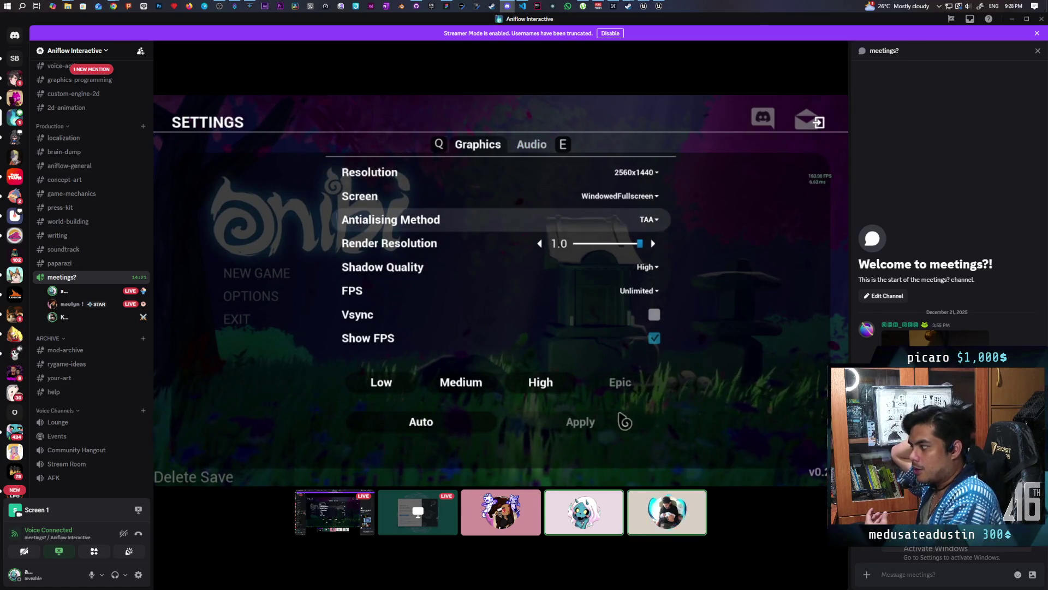
click(562, 148)
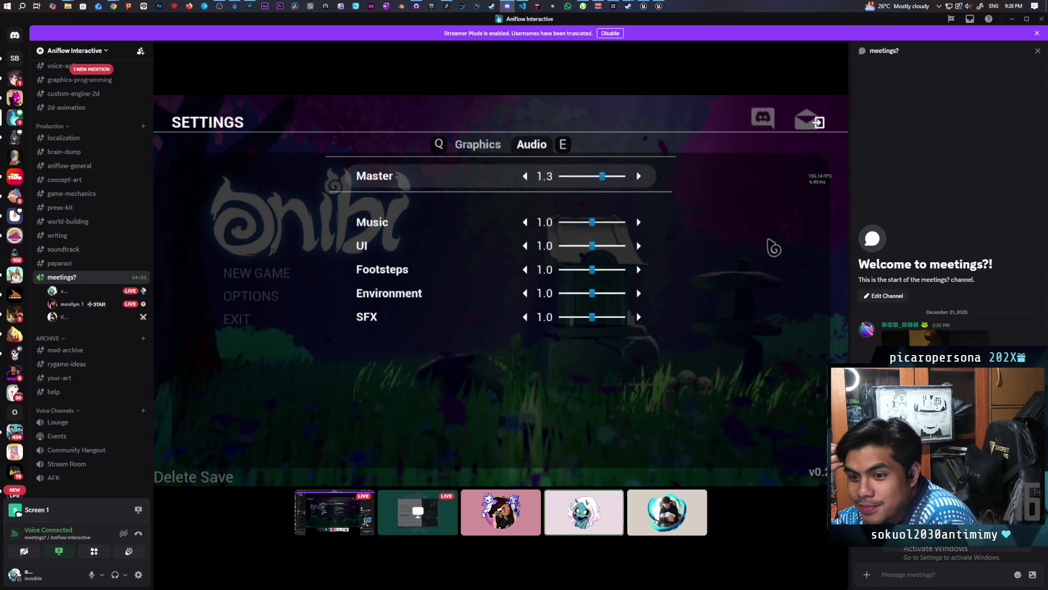
click(819, 132)
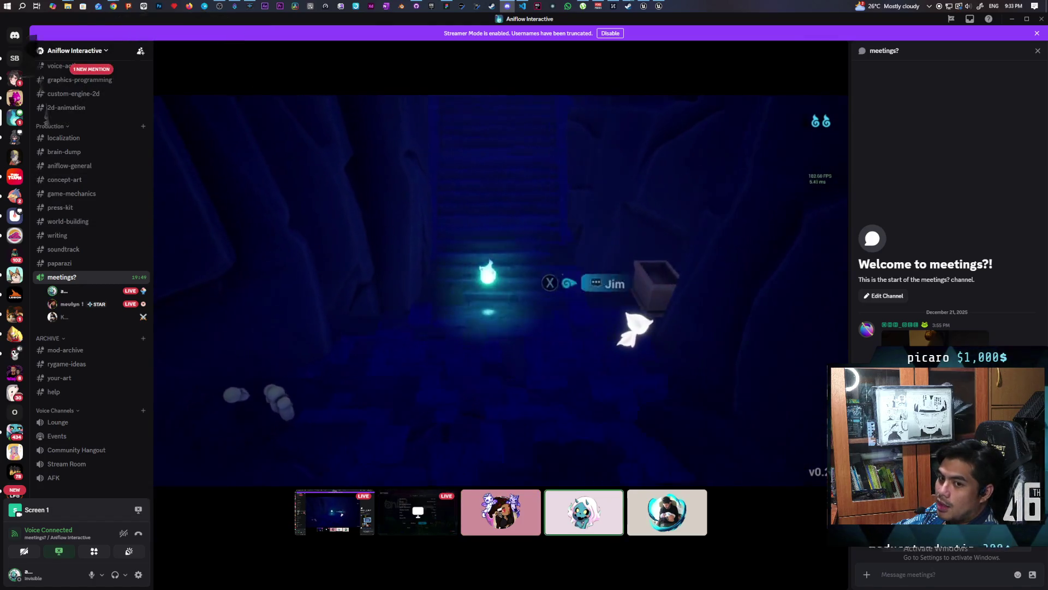
mouse_move(571, 416)
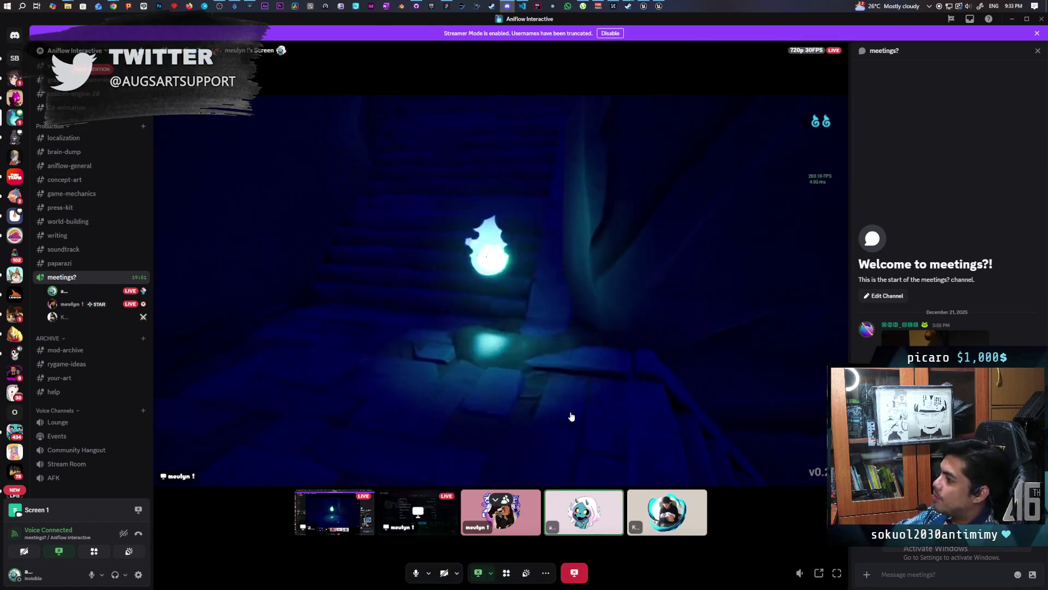
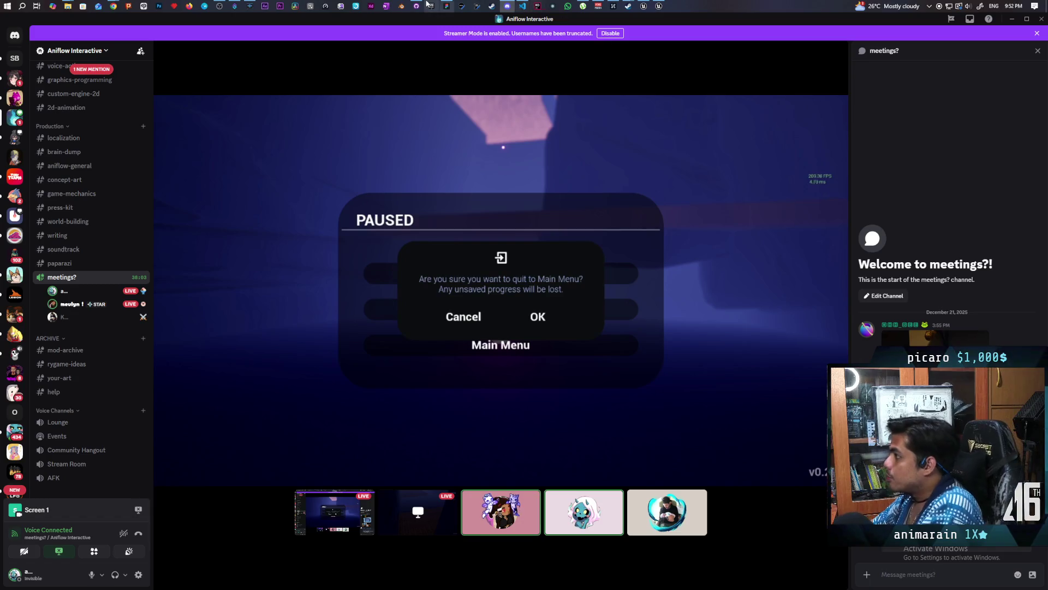
Step: Switch from Discord to FigJam and go to the Onibi Mind Map board
click(447, 6)
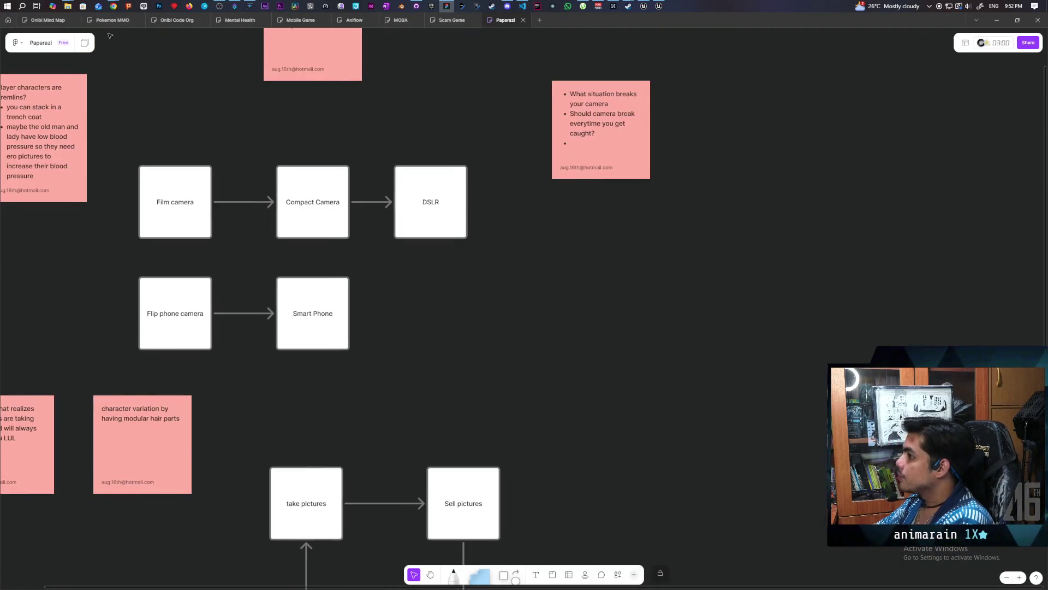
click(48, 20)
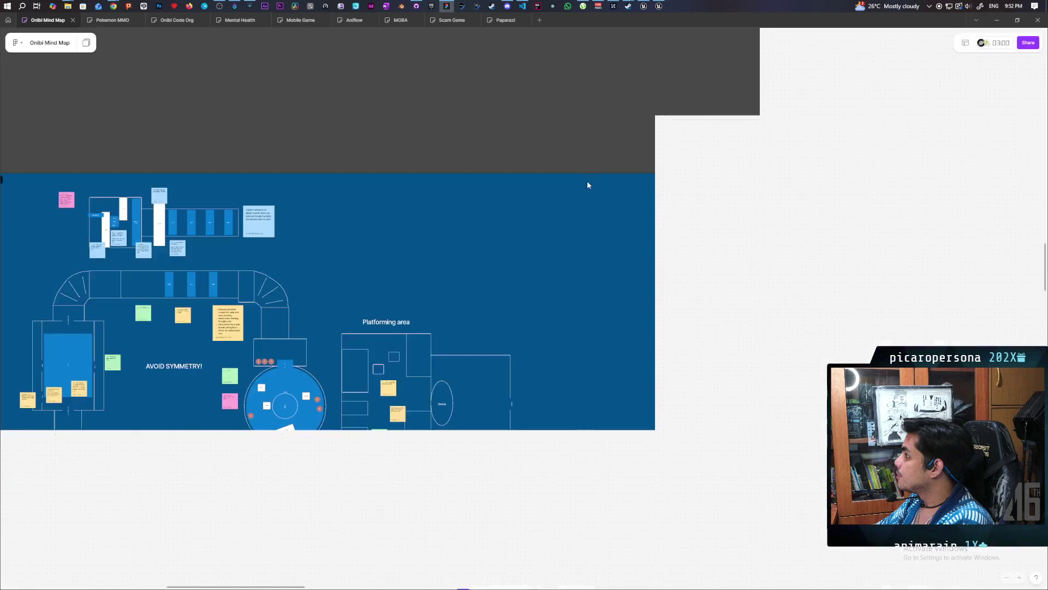
Step: Pan past the 1st Level plan and demo timeline, zooming until the BUGS sticky note fills the view
scroll(606, 245, down, 10)
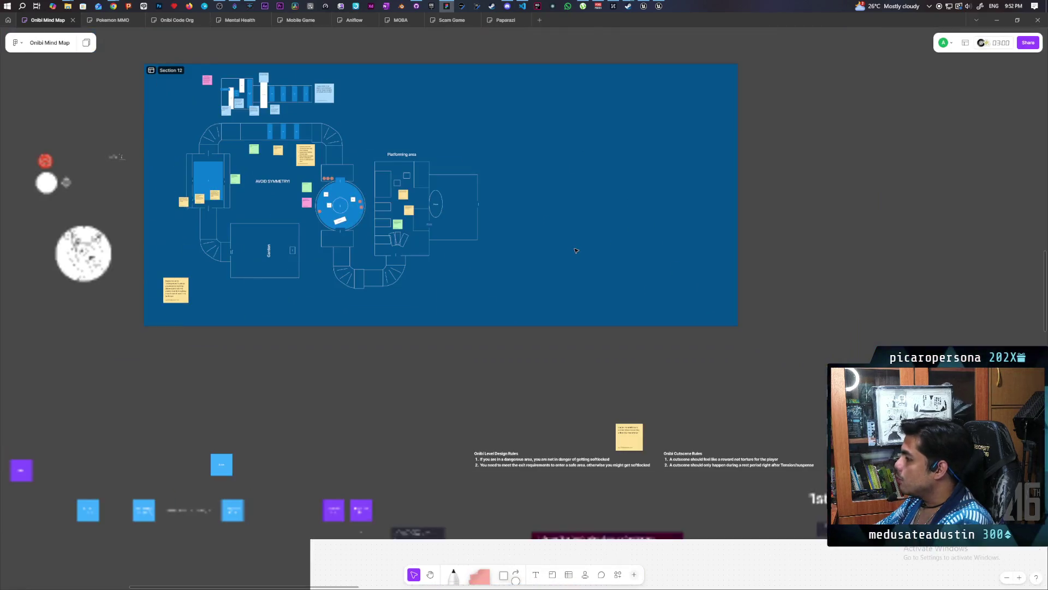
mouse_move(343, 415)
mouse_down()
mouse_move(477, 321)
mouse_move(717, 269)
mouse_move(441, 436)
mouse_move(294, 406)
mouse_move(254, 355)
mouse_move(705, 252)
mouse_move(958, 310)
mouse_move(565, 368)
mouse_move(404, 362)
mouse_up()
mouse_move(691, 295)
mouse_down()
mouse_move(477, 152)
mouse_move(187, 83)
mouse_up()
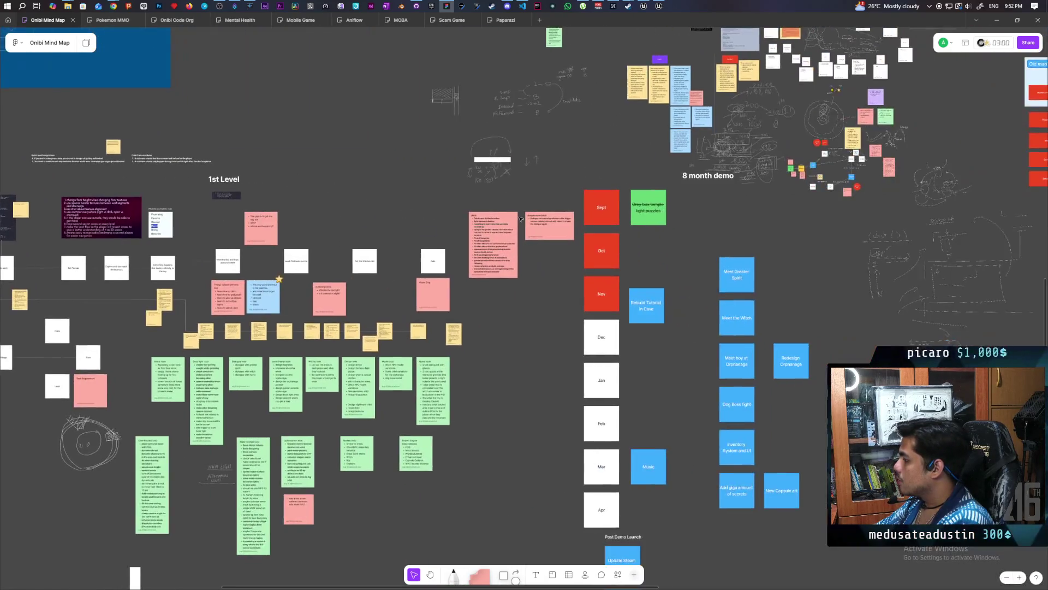
scroll(468, 233, up, 10)
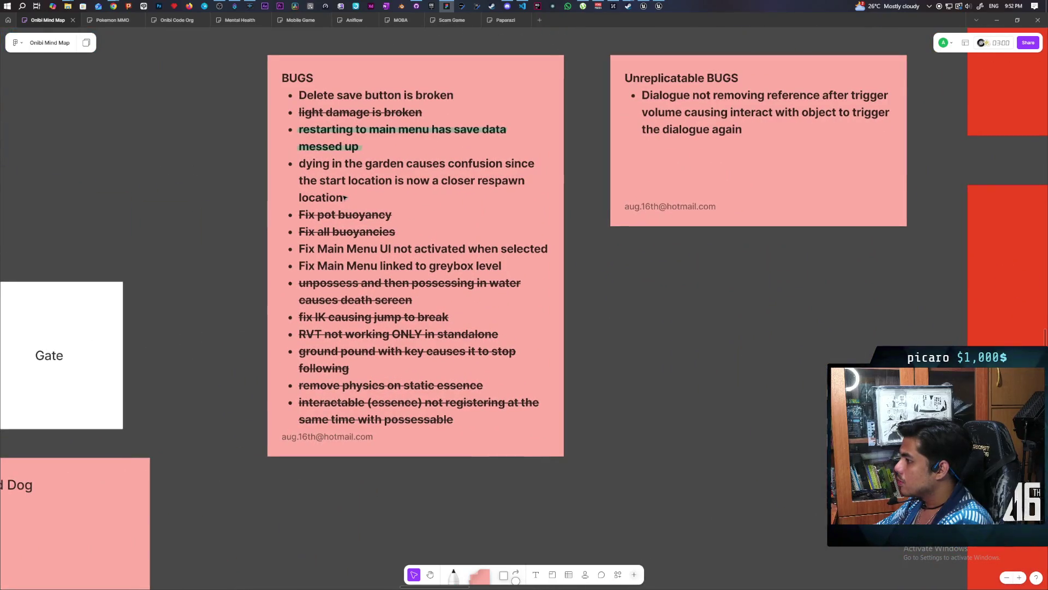
Step: Add a BUGS bullet after the garden respawn entry: 'modals escapes into pause menu which lets players unpause with the modal still open'
click(344, 198)
click(352, 198)
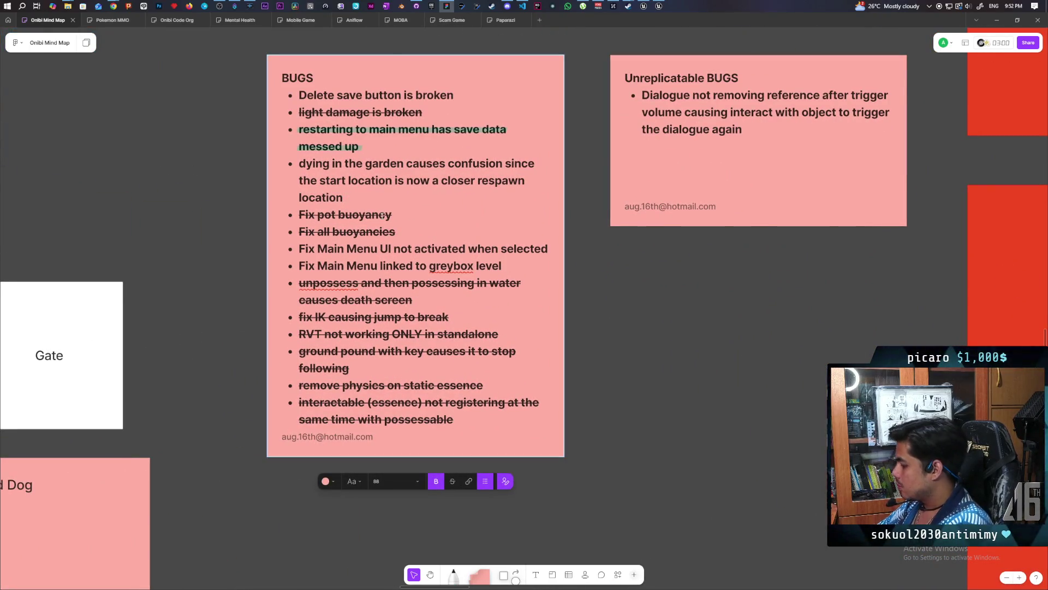
key(Return)
text(modals escapes into pause menu w)
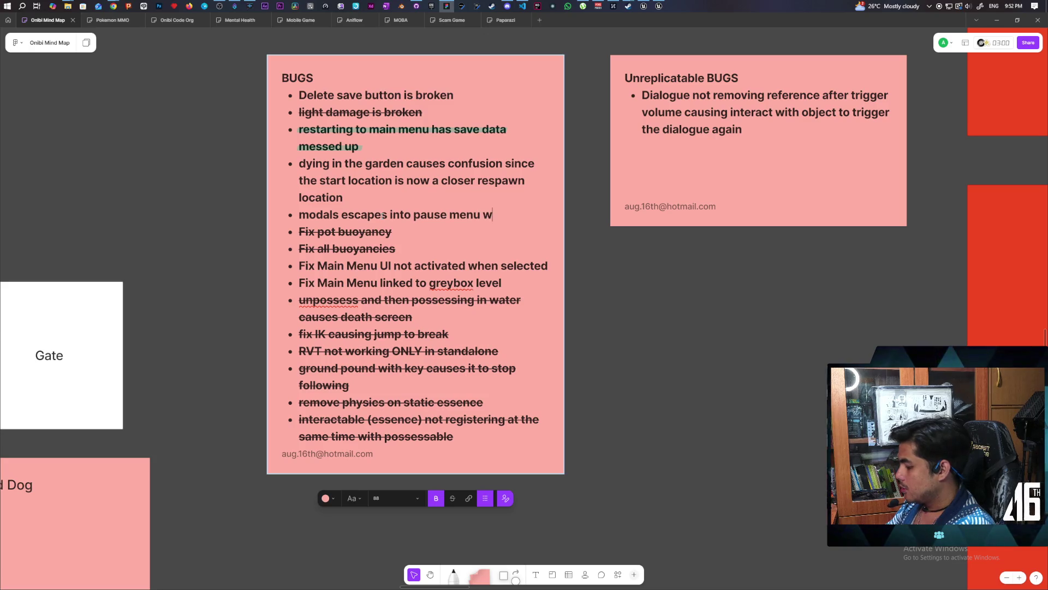
text(hich lets )
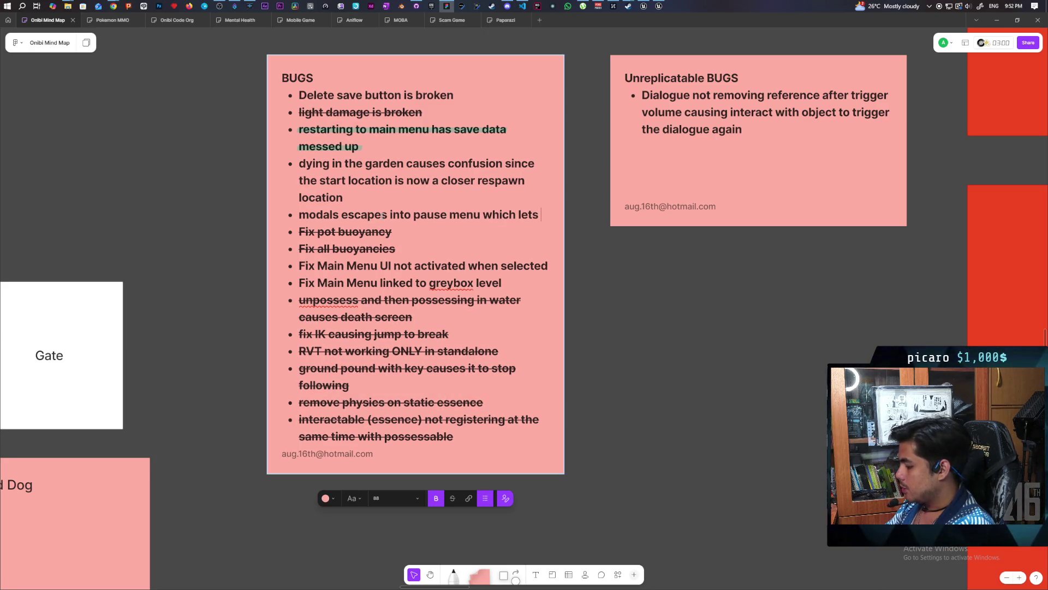
text(players unpause with the modal stil)
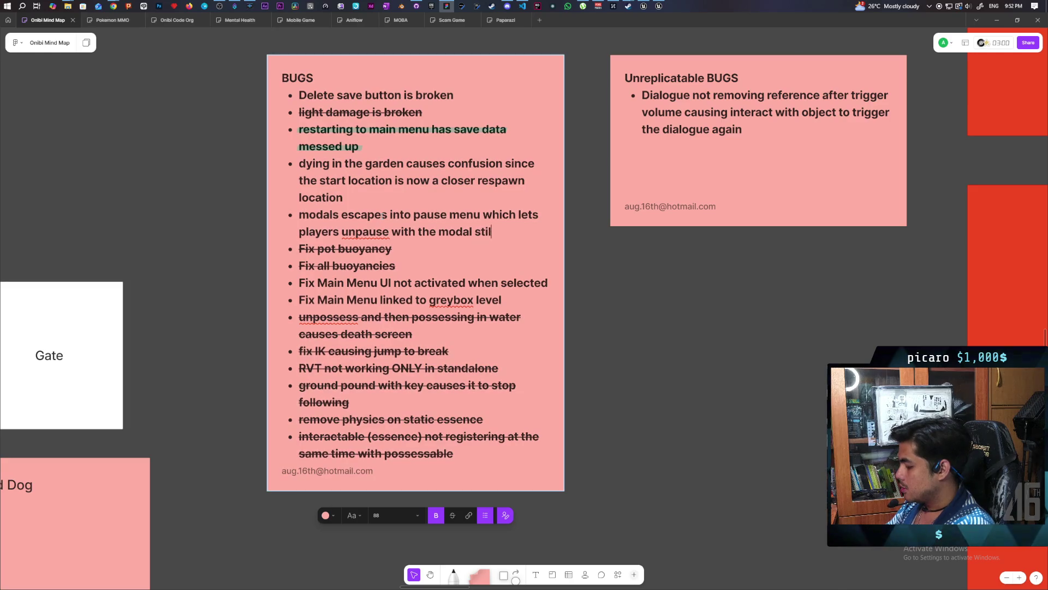
text(l open)
click(680, 305)
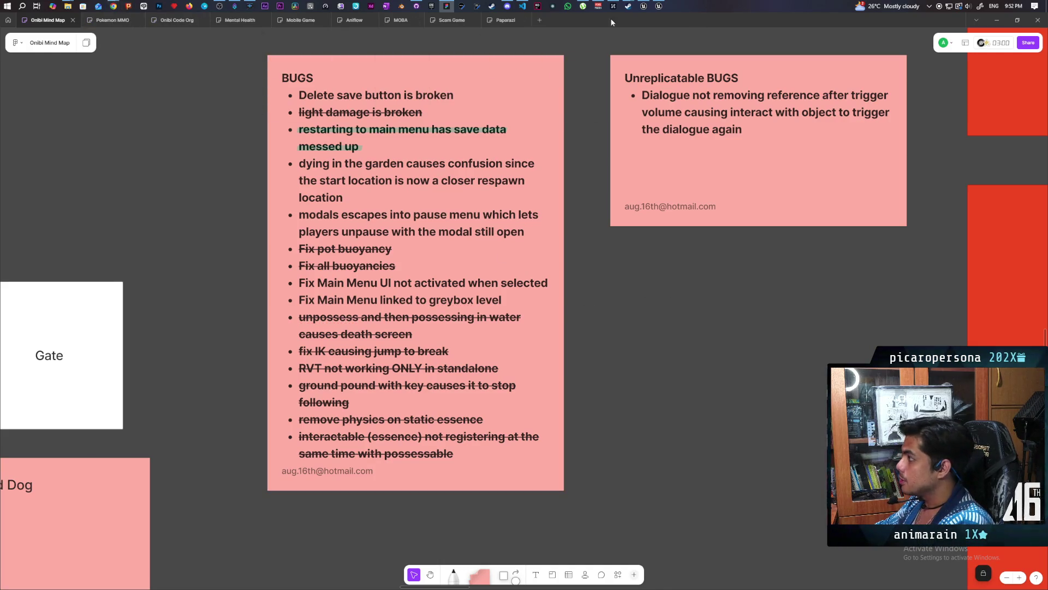
Step: Return to the garden pond game stream in Discord's meetings channel
click(507, 9)
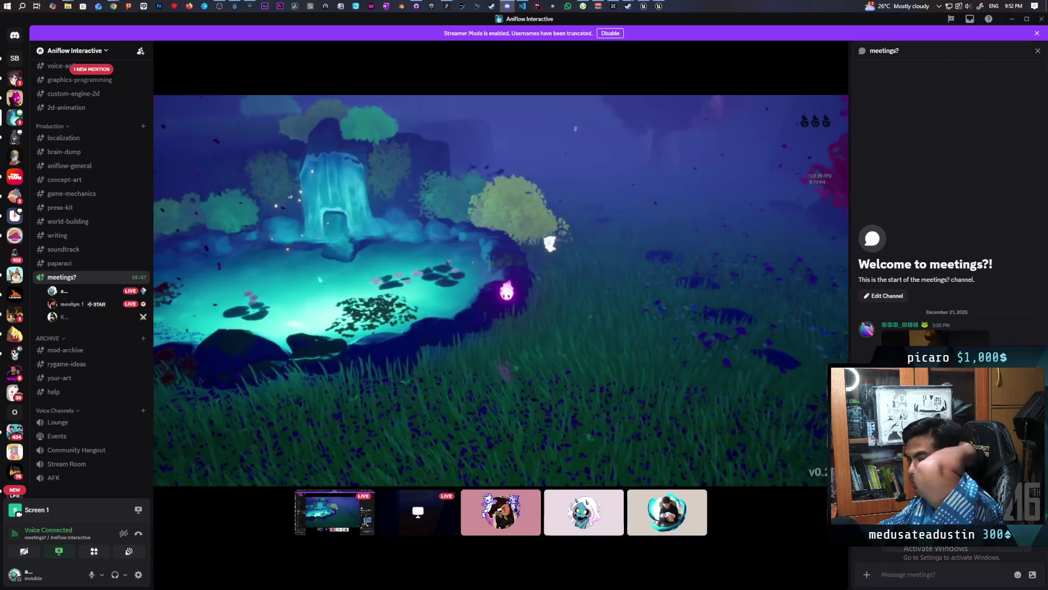
mouse_move(320, 206)
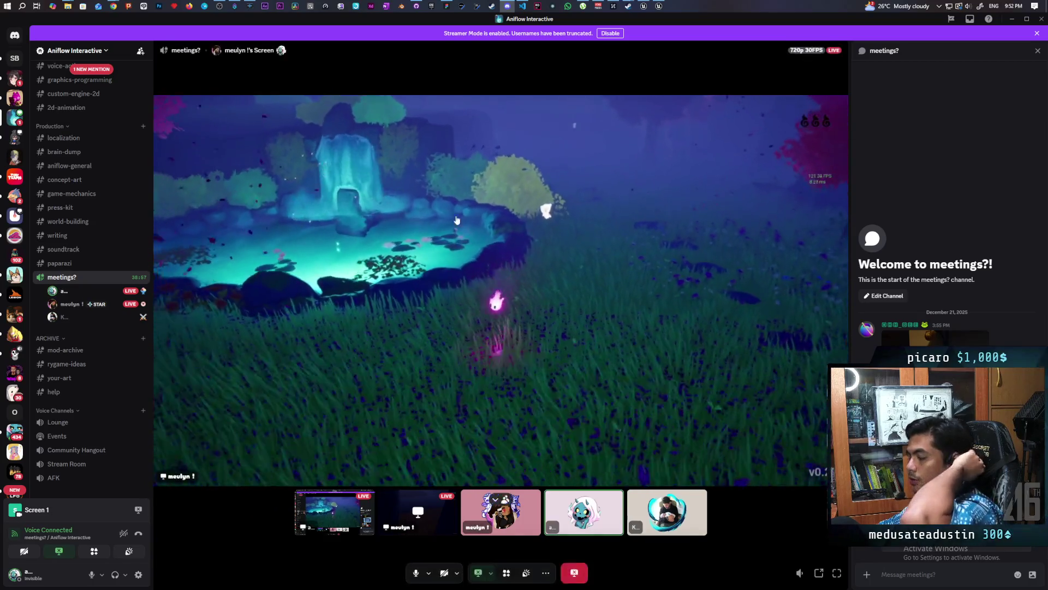